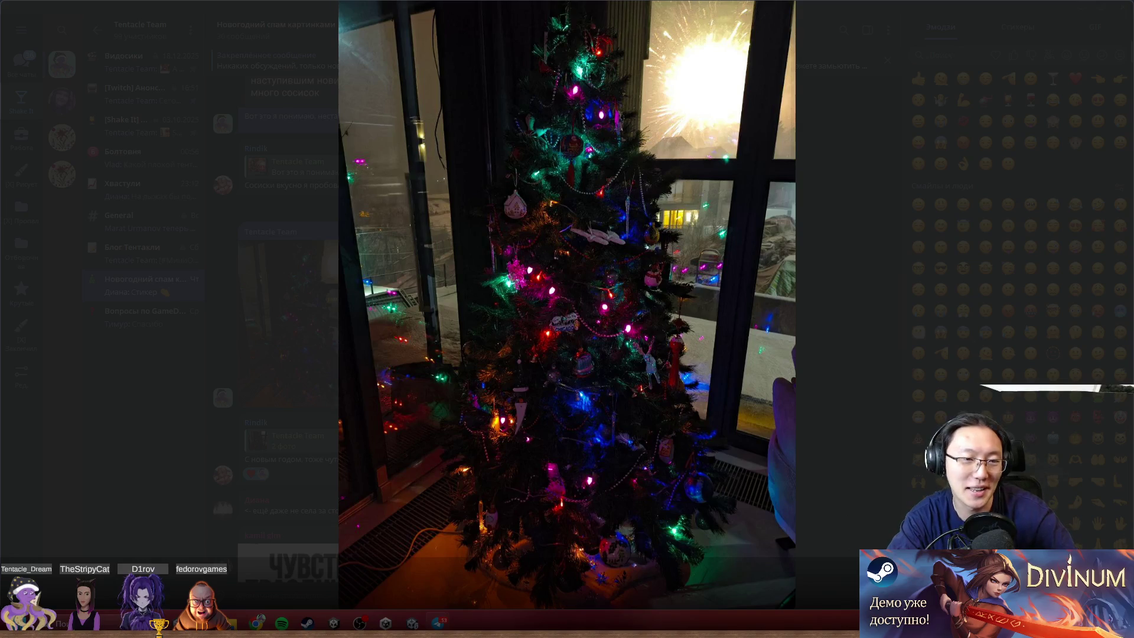
- Close the Christmas tree photo viewer to get back to the New Year pictures chat
mouse_move(760, 158)
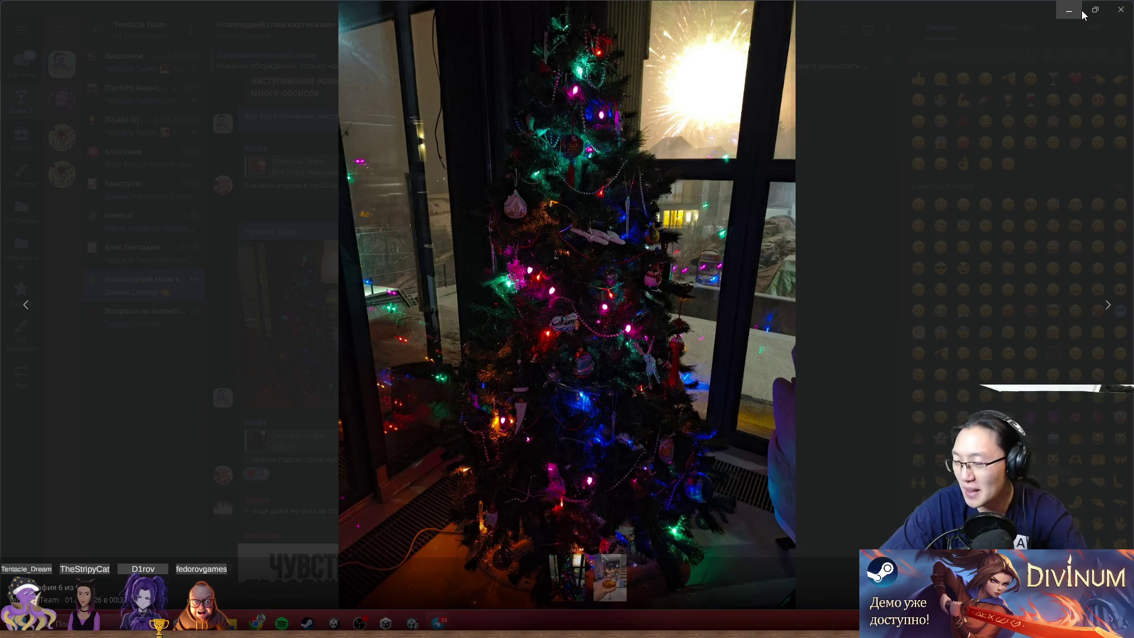
mouse_move(440, 621)
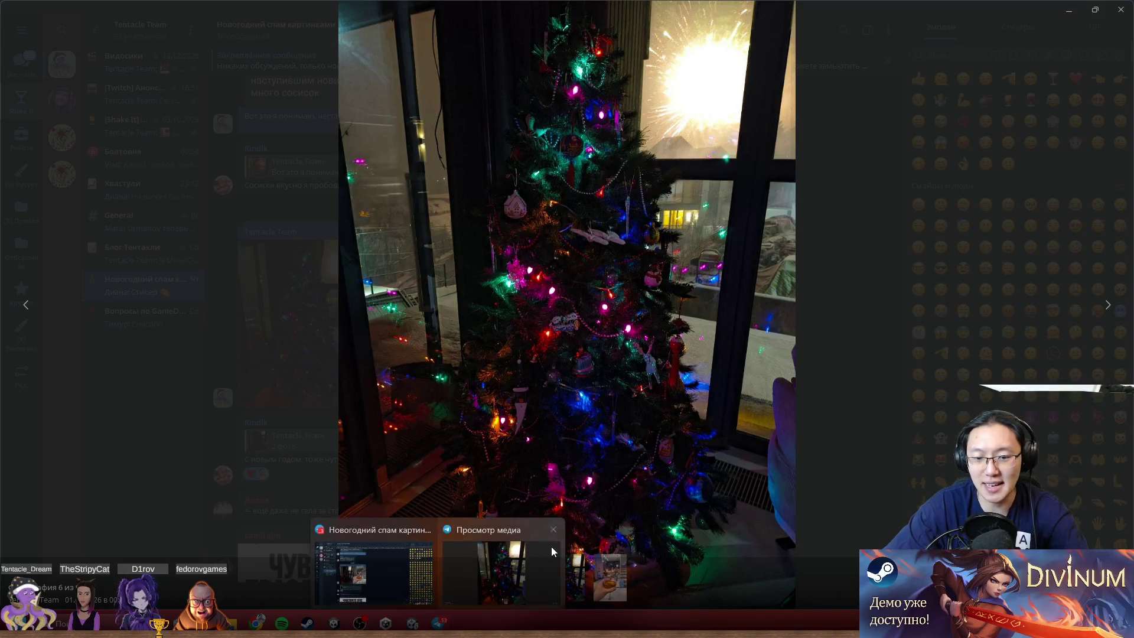
left_click(945, 326)
- Scroll down through the newer New Year photo and greeting messages
scroll(856, 282, "down", 2)
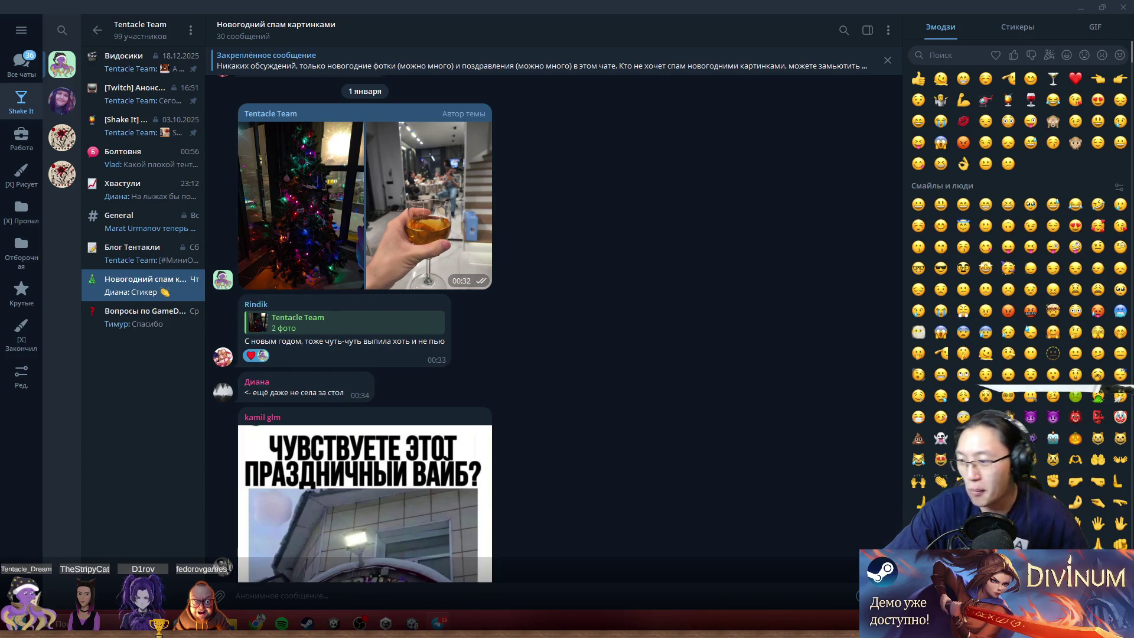
scroll(533, 353, "down", 3)
scroll(550, 363, "up", 3)
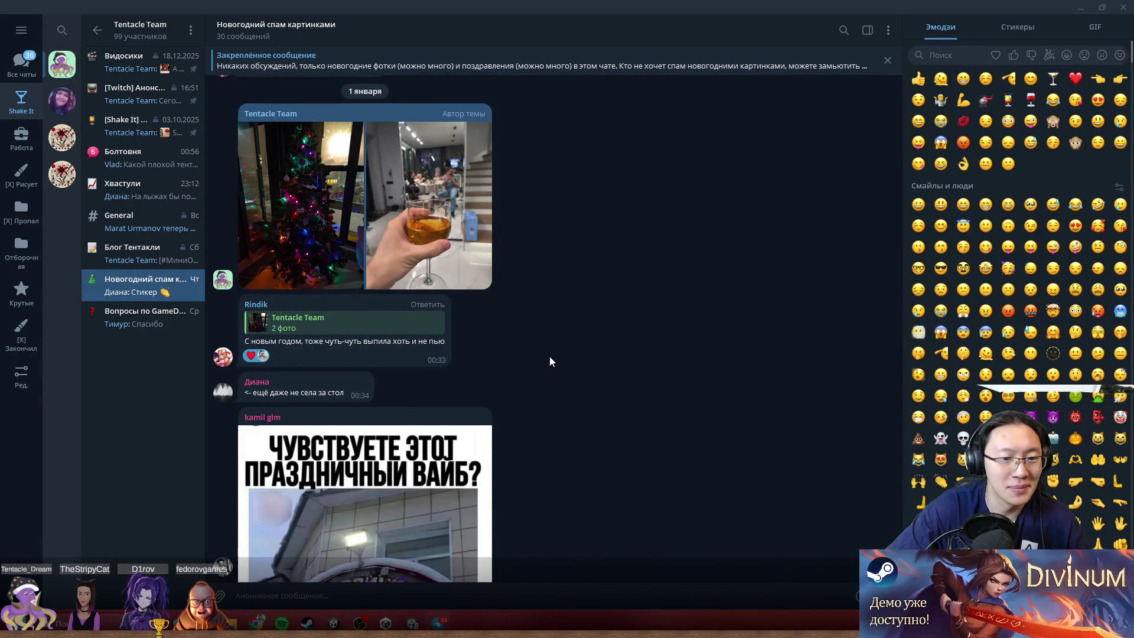
scroll(549, 361, "down", 2)
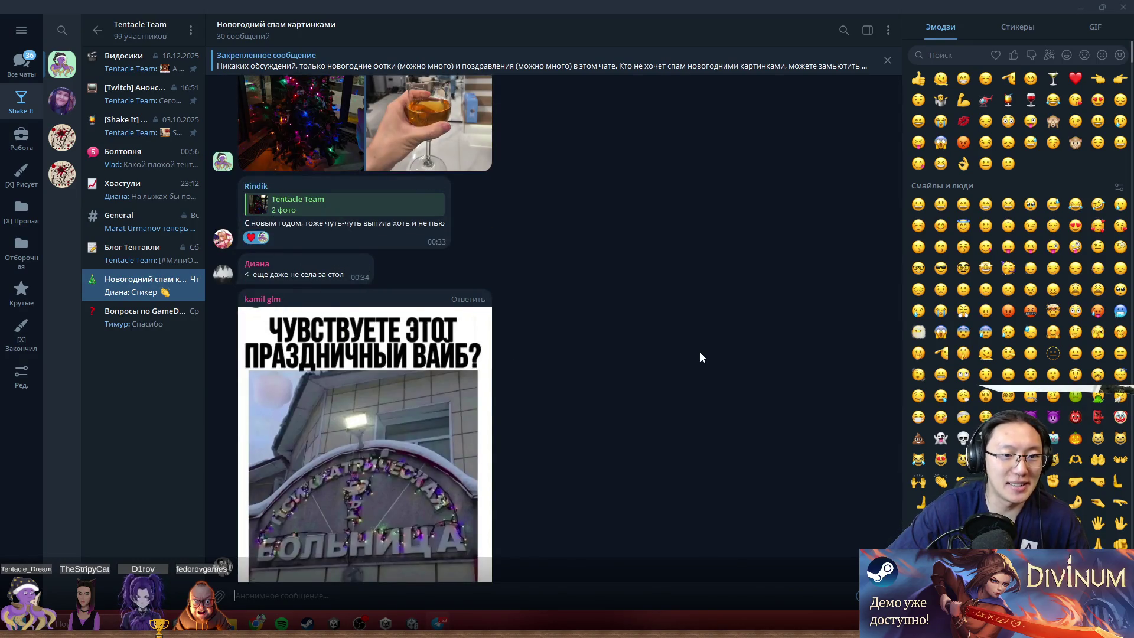
scroll(701, 373, "down", 4)
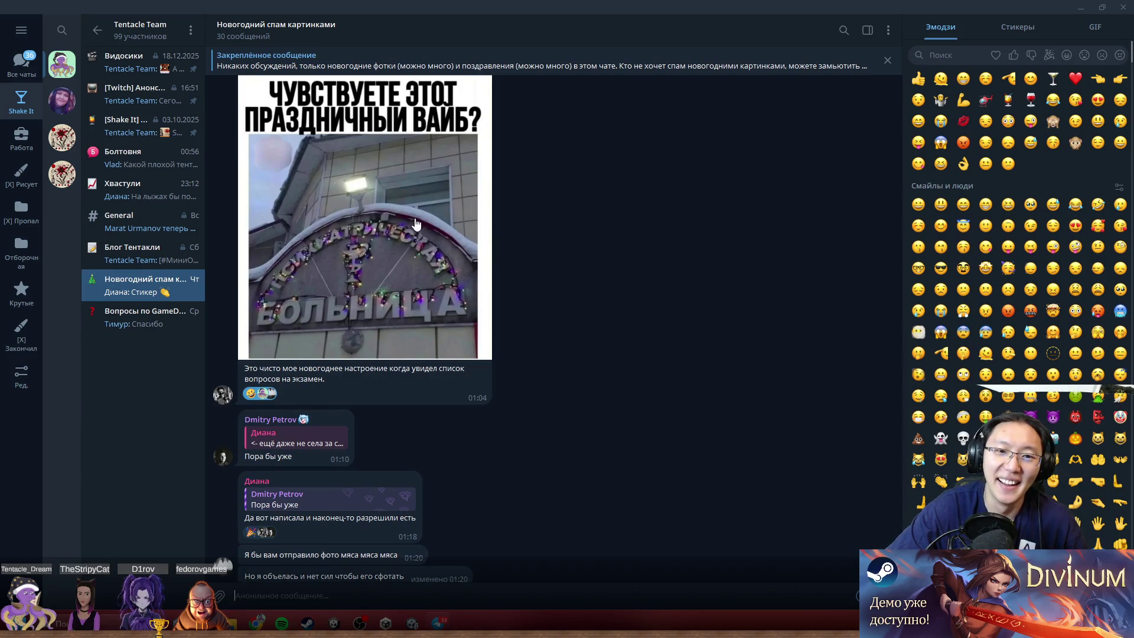
scroll(471, 326, "down", 3)
scroll(471, 326, "down", 1)
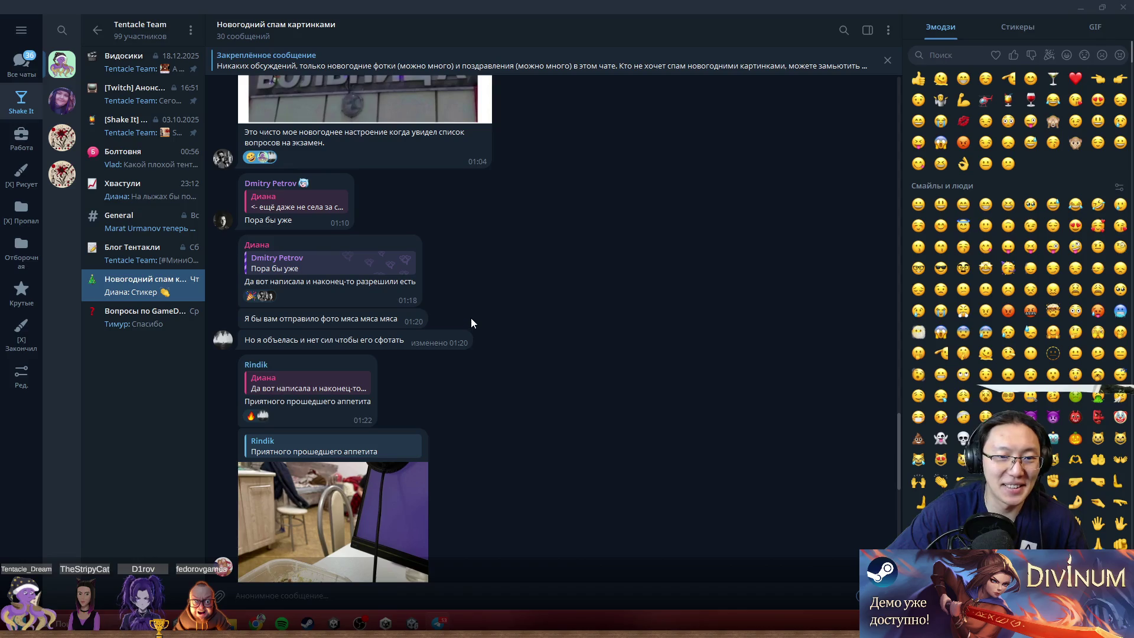
scroll(470, 318, "down", 1)
scroll(479, 307, "down", 2)
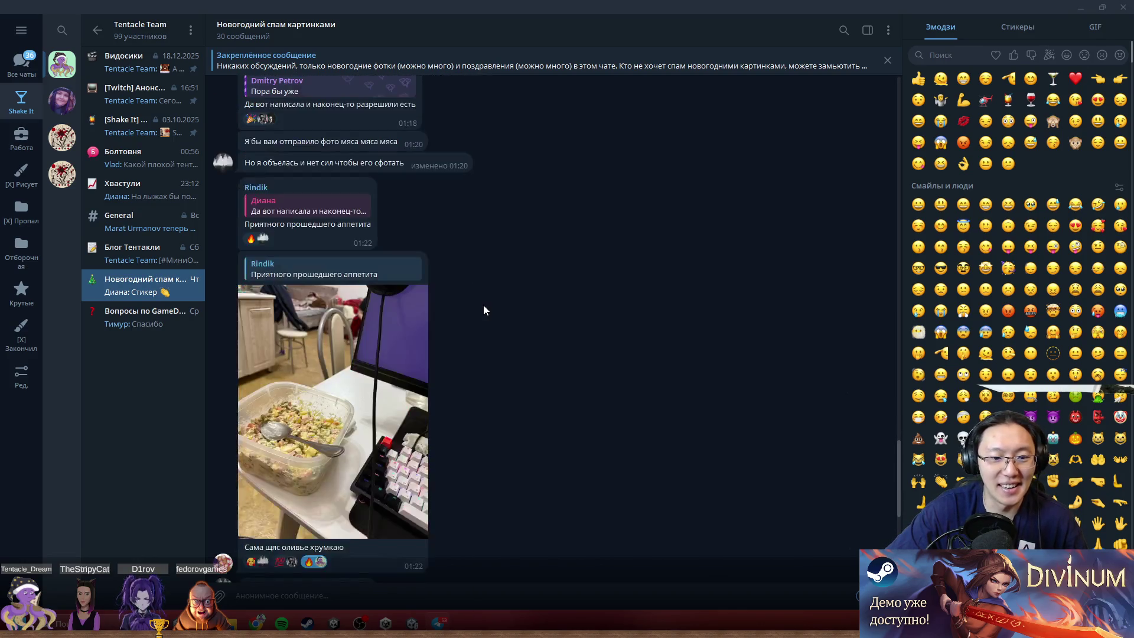
scroll(322, 424, "down", 2)
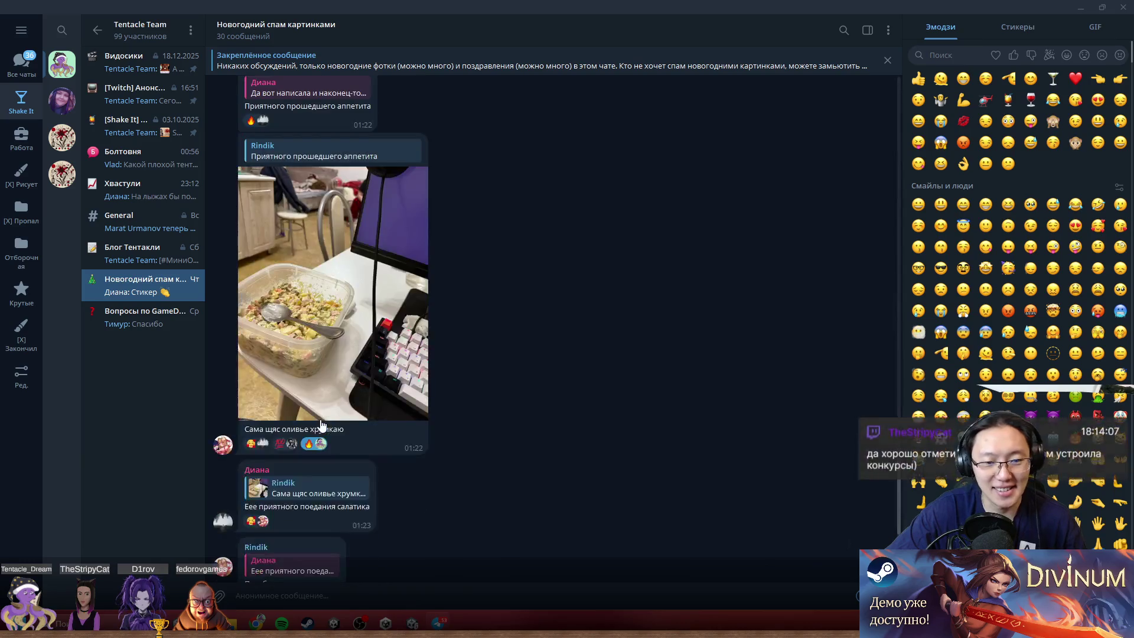
scroll(322, 421, "down", 3)
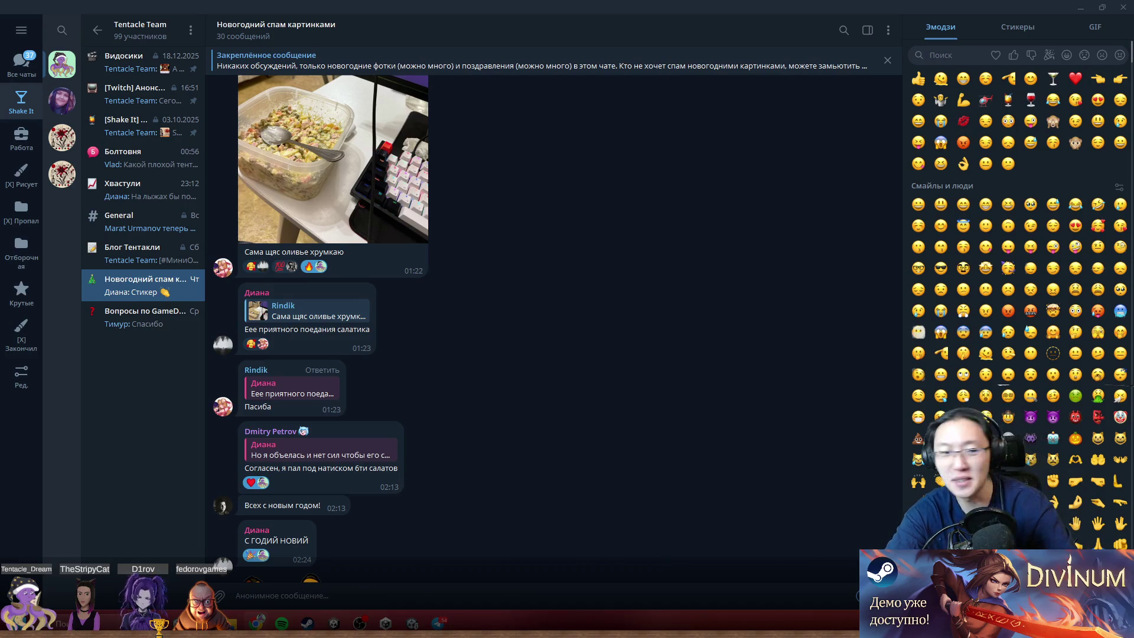
- Scroll up to the chat's opening 30 December messages with the pinned rules post
scroll(580, 276, "down", 2)
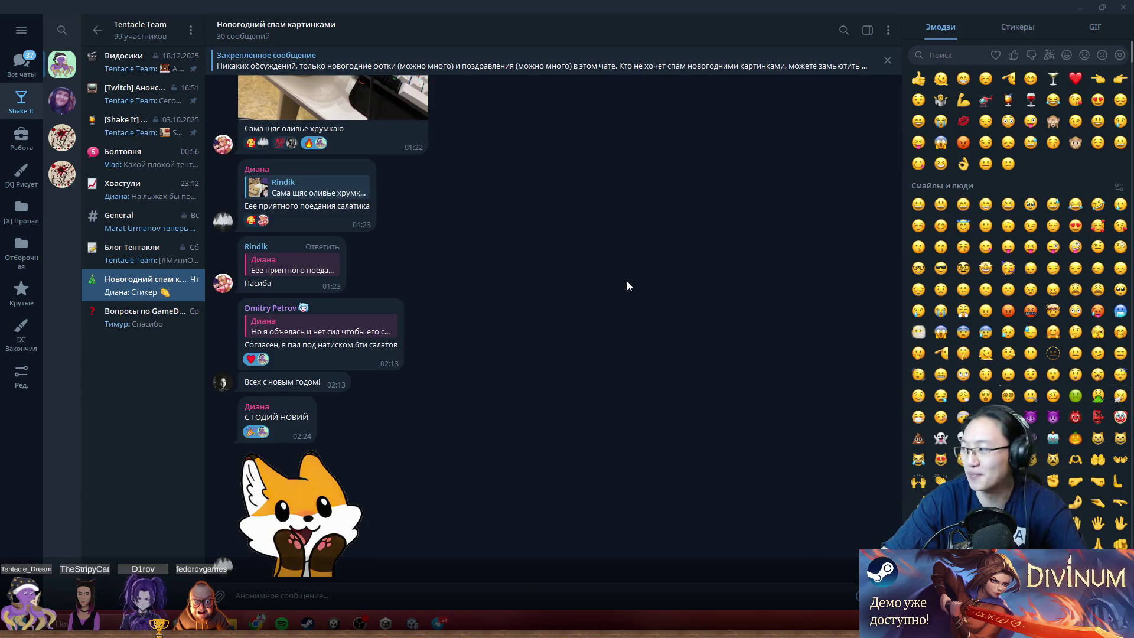
scroll(539, 419, "up", 2)
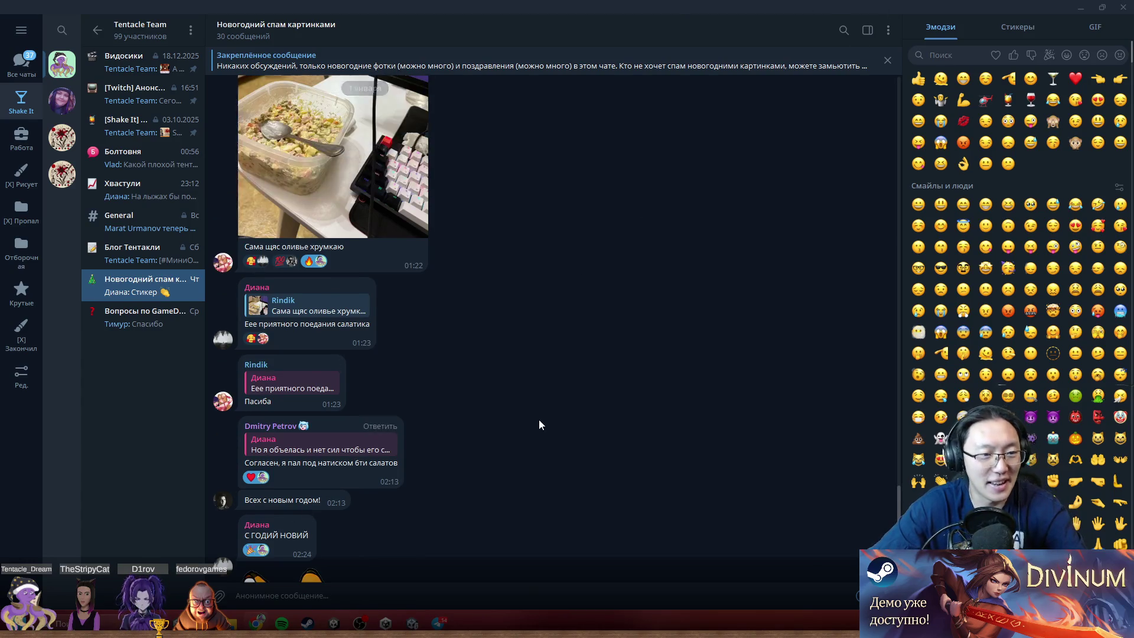
scroll(570, 428, "up", 15)
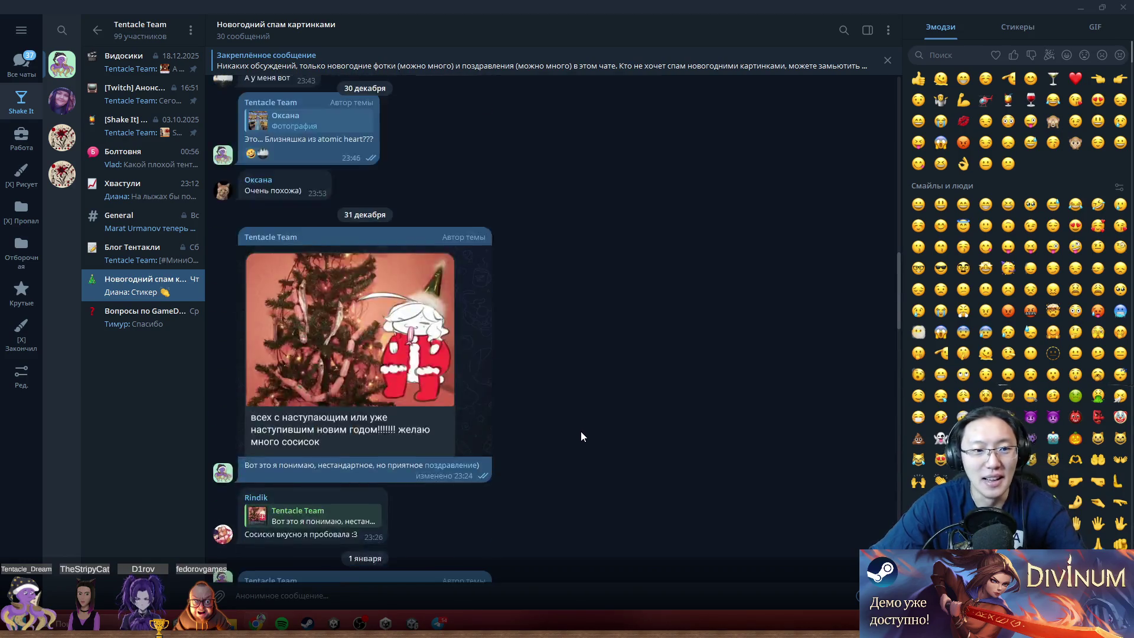
scroll(580, 432, "up", 7)
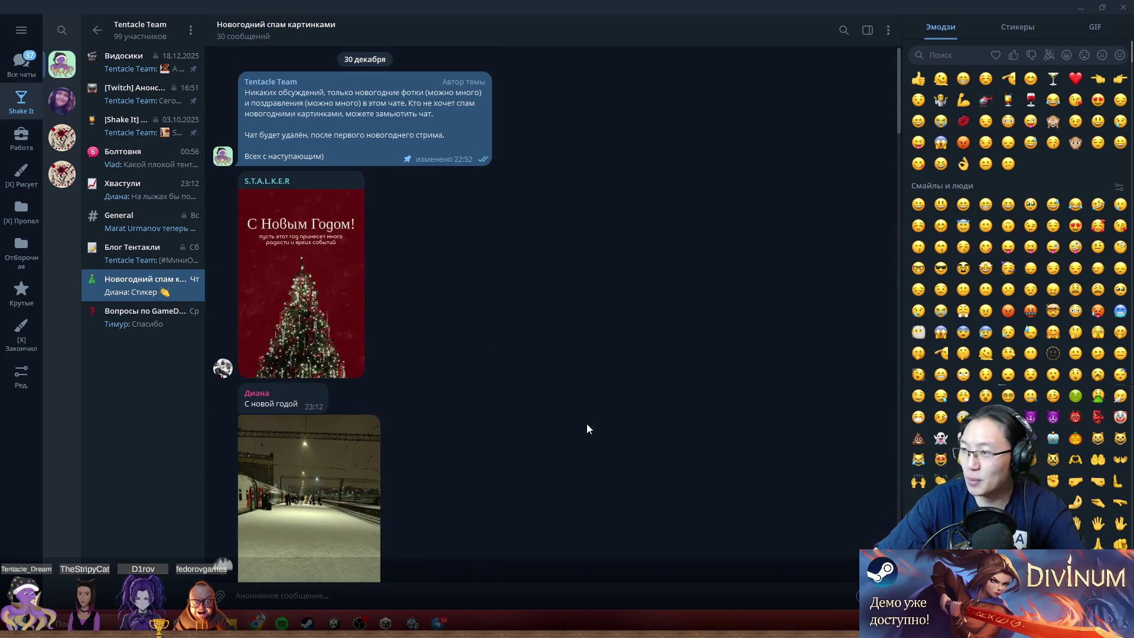
- Delete the 'Новогодний спам картинками' topic from Tentacle Team and minimize Telegram
right_click(137, 286)
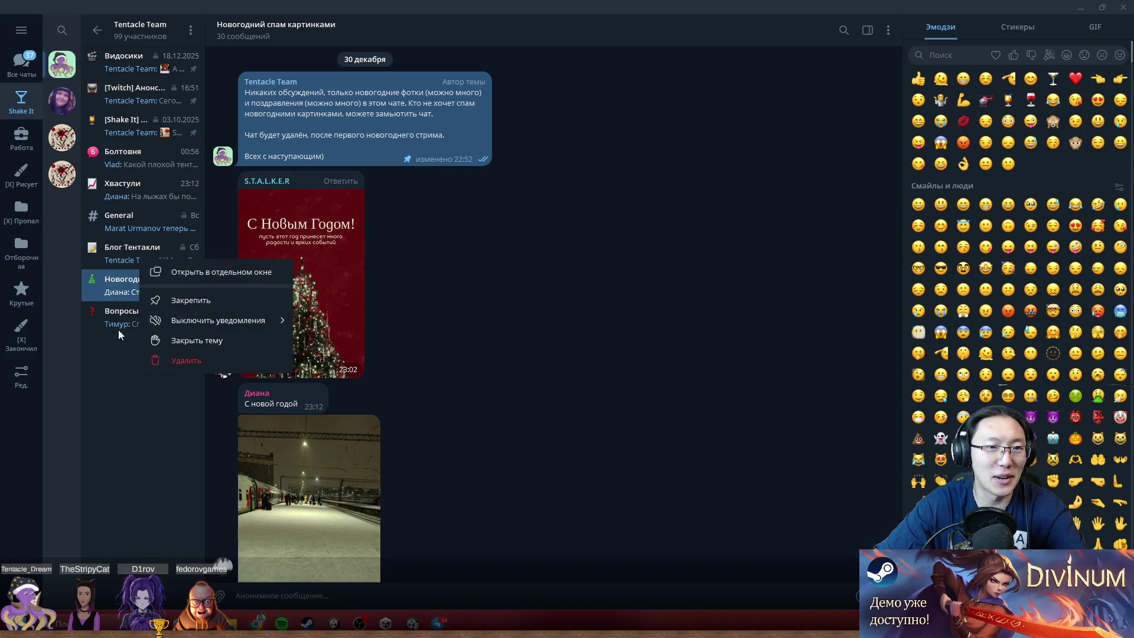
left_click(118, 326)
right_click(133, 285)
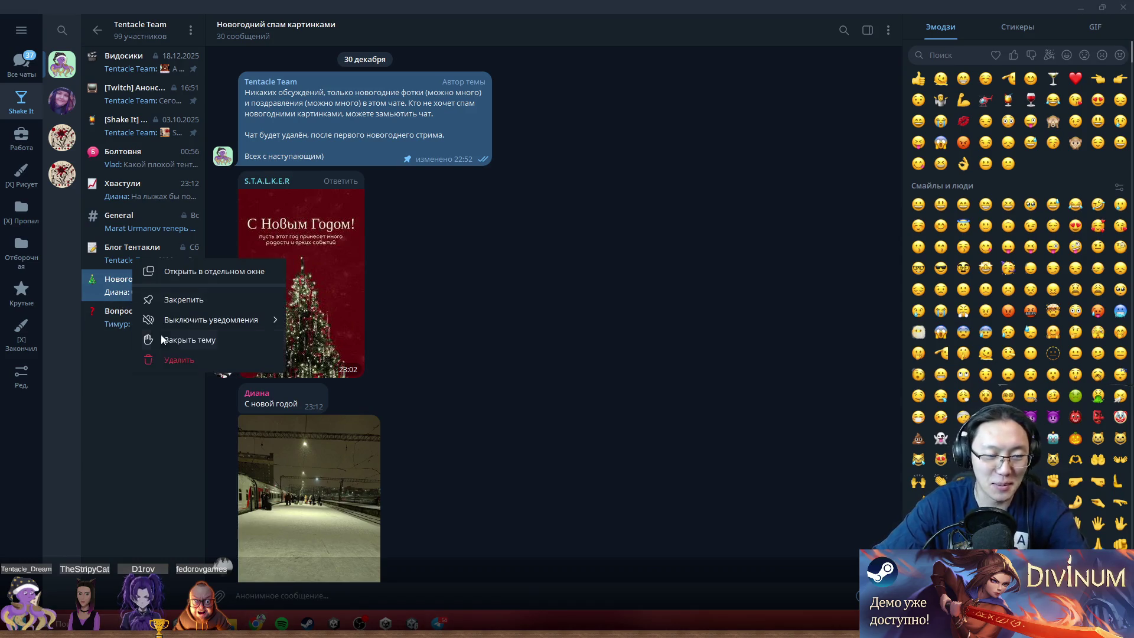
left_click(181, 361)
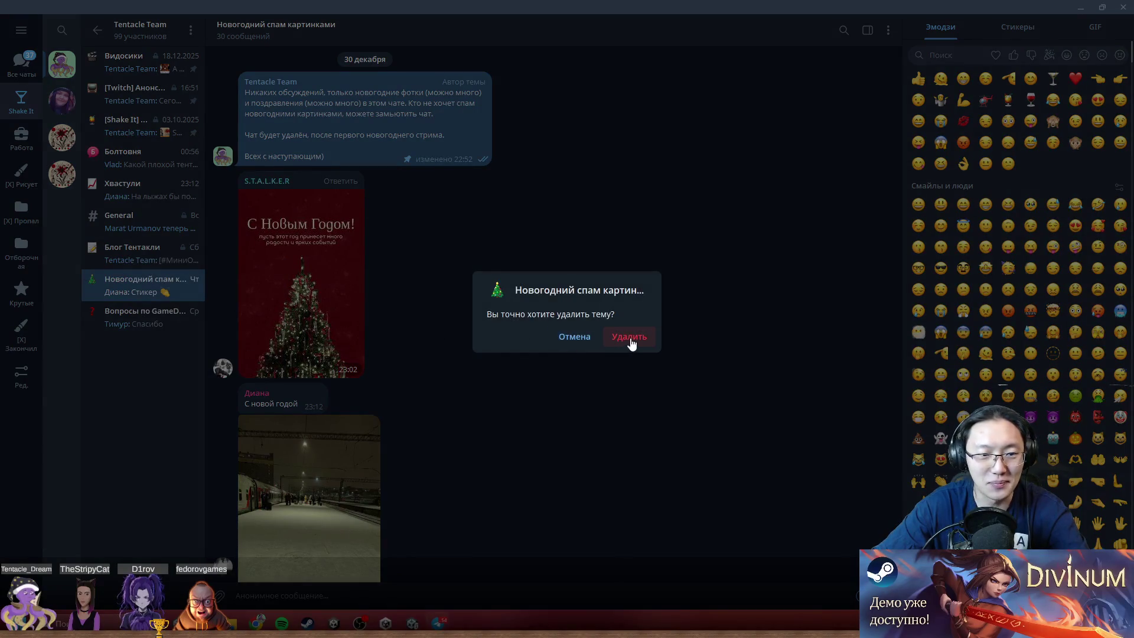
left_click(629, 338)
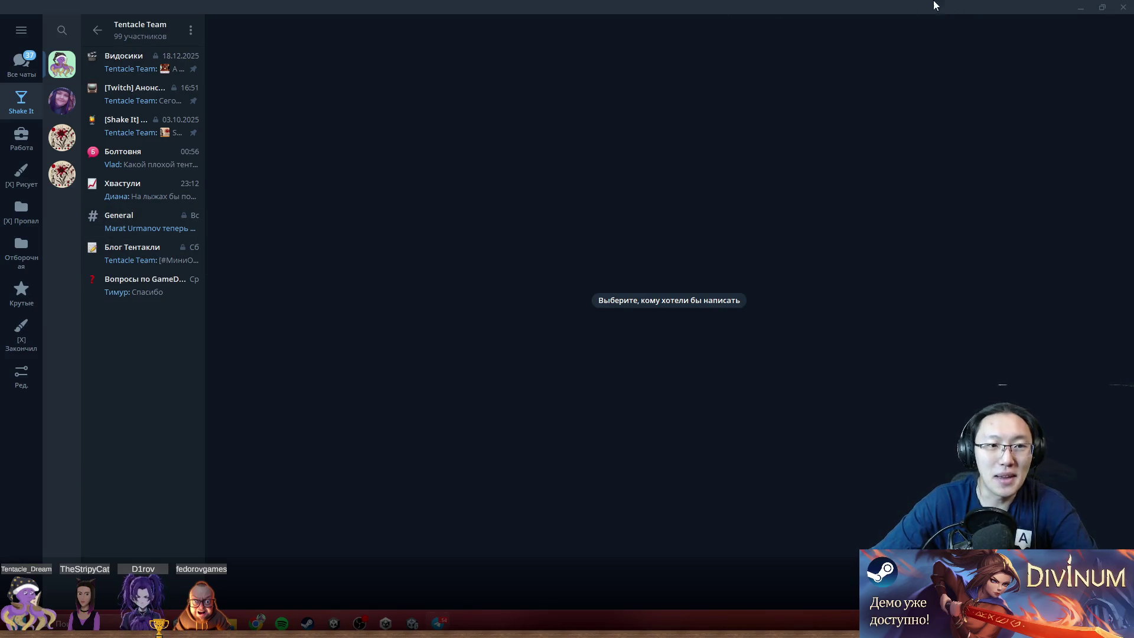
left_click(1083, 11)
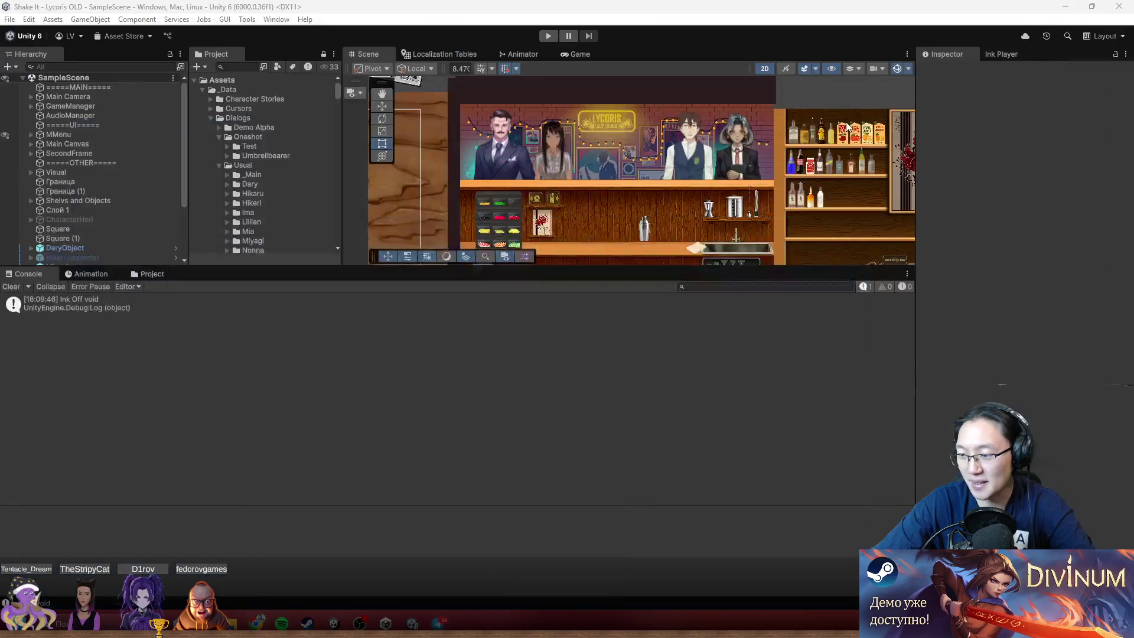
- Make the Scene view taller and pan to show the left side of the Lycoris bar
mouse_move(599, 267)
left_mouse_down()
mouse_move(610, 463)
mouse_move(641, 405)
left_mouse_up()
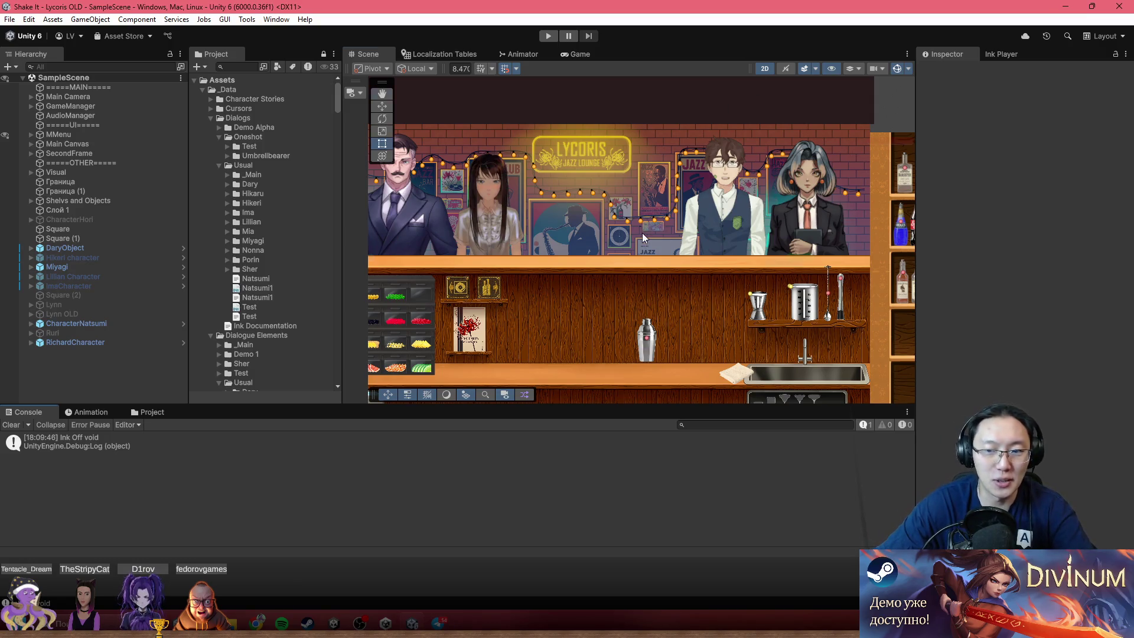
left_click_drag(463, 195, 602, 200)
- Delete RichardCharacter and CharacterNatsumi from the bar scene, then bring up the Start menu
left_click(131, 341)
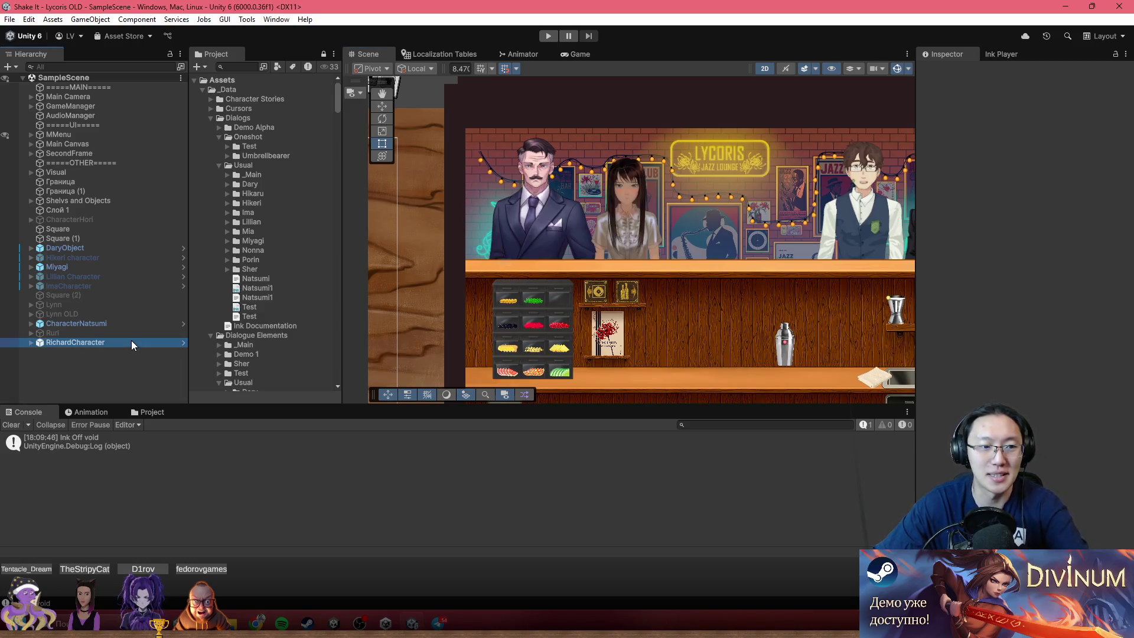
key("Delete")
left_click(96, 325)
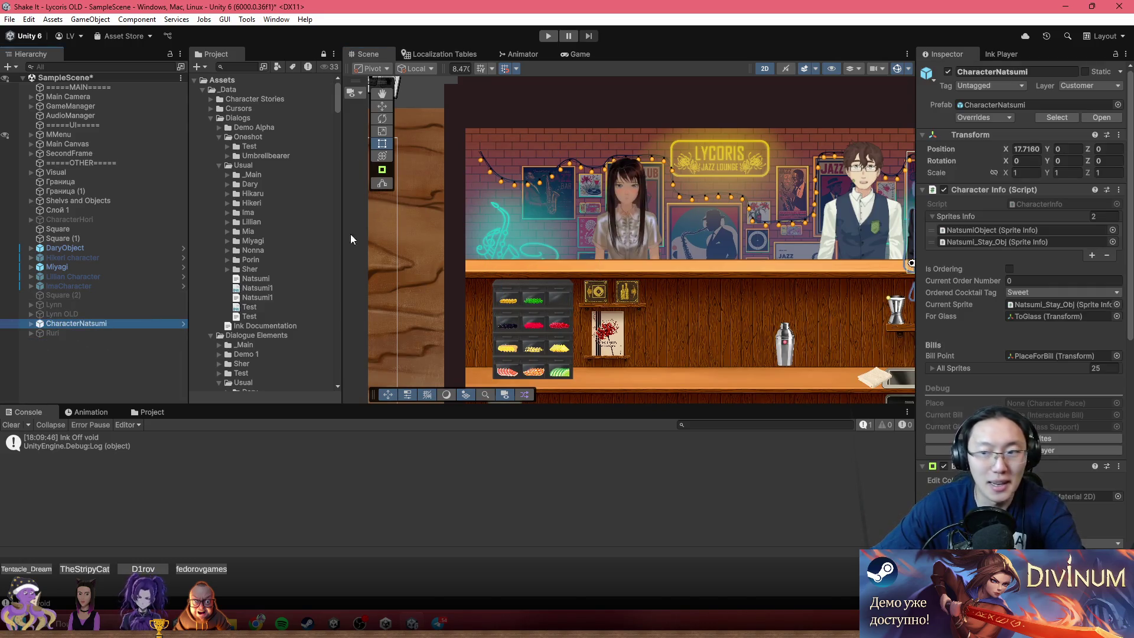
left_click(1012, 121)
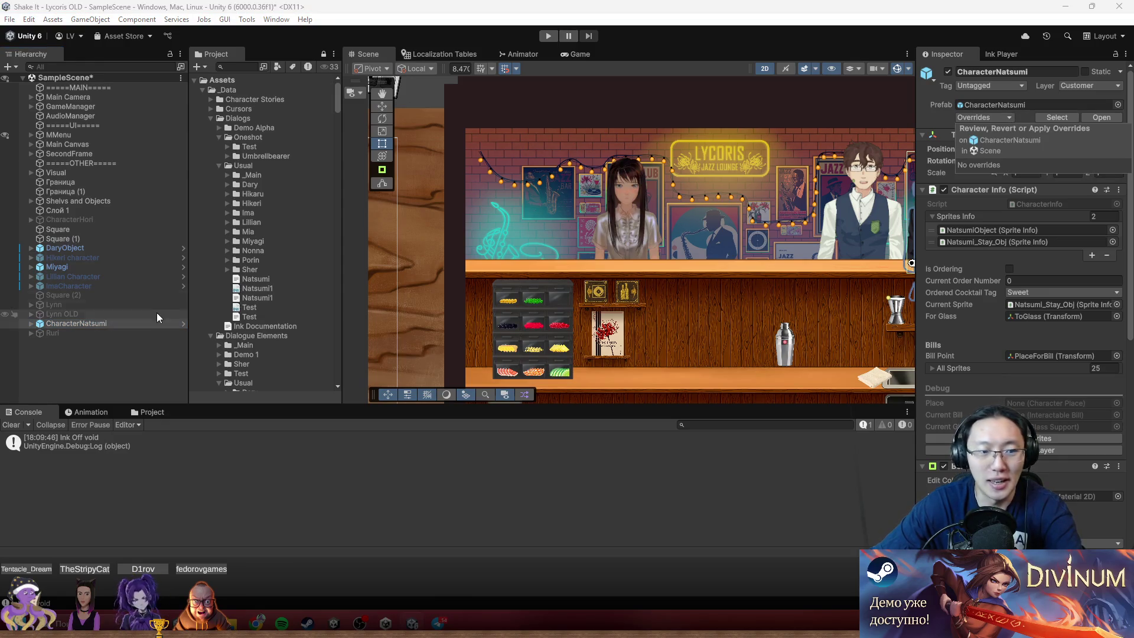
left_click(142, 323)
key("Delete")
left_click_drag(750, 207, 628, 207)
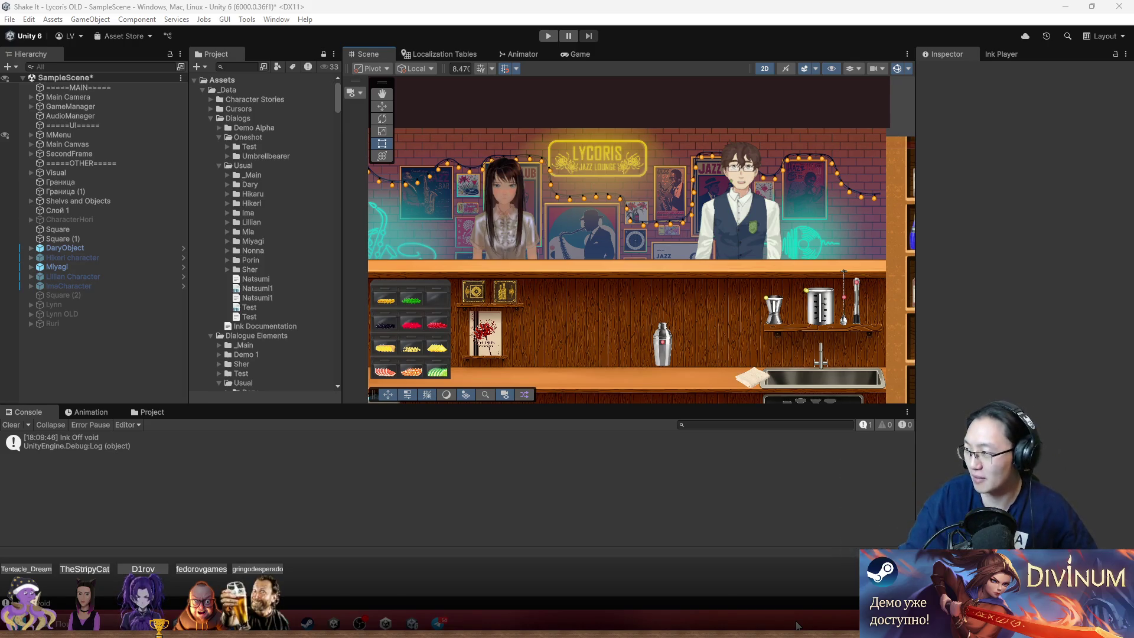
key("super")
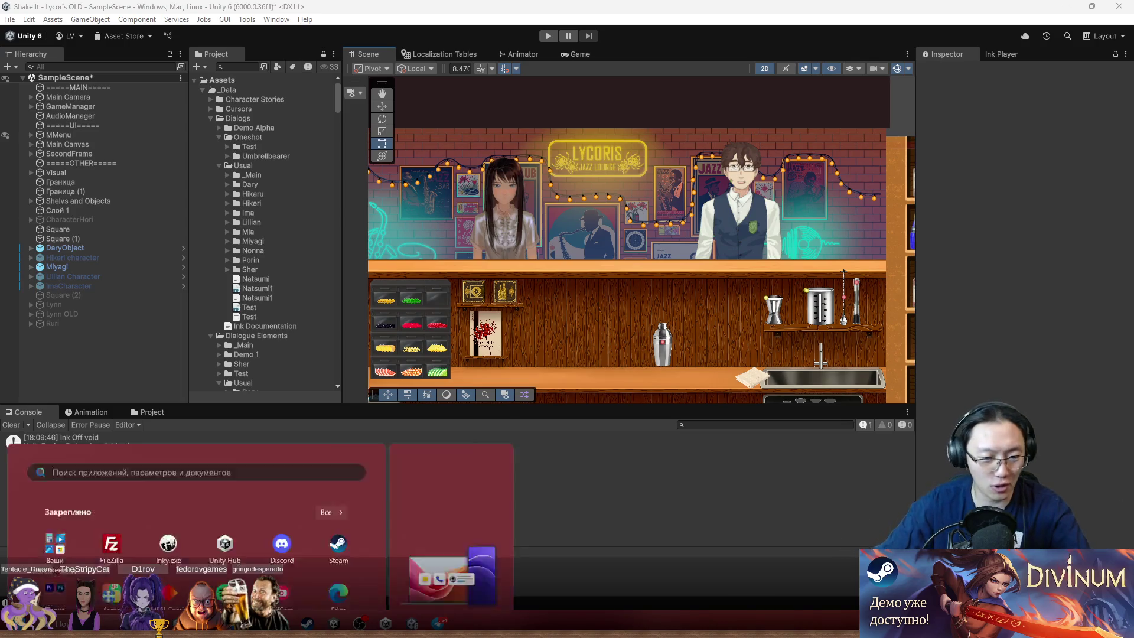
- Launch Paint and sketch a small loop, a circle, and two long lines fanning right
type("pain")
key("Return")
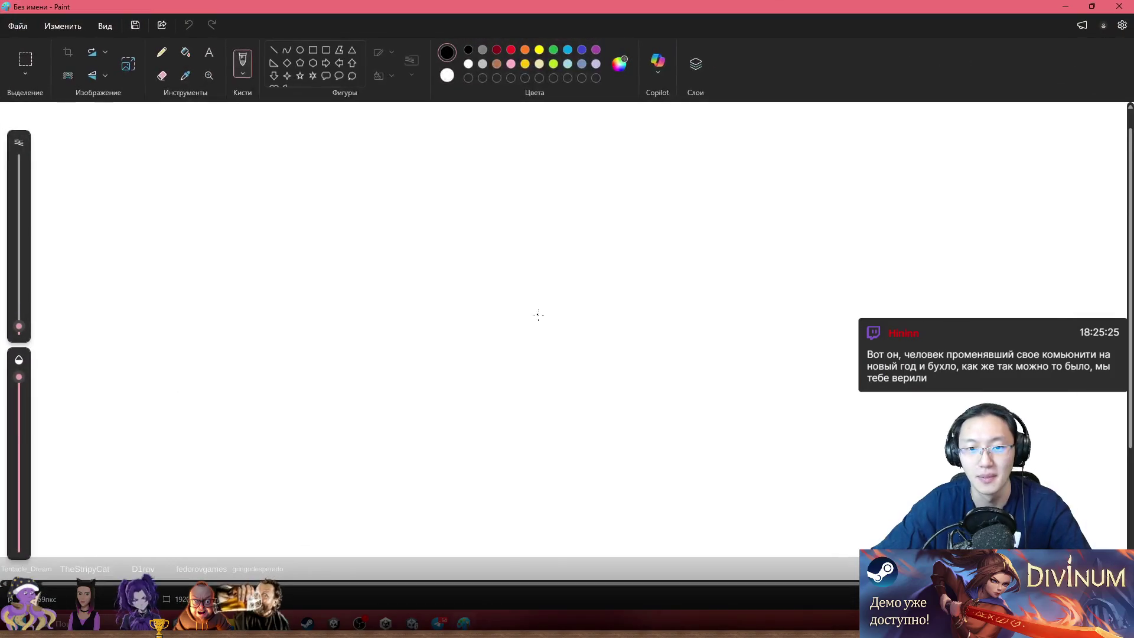
left_click_drag(451, 307, 458, 334)
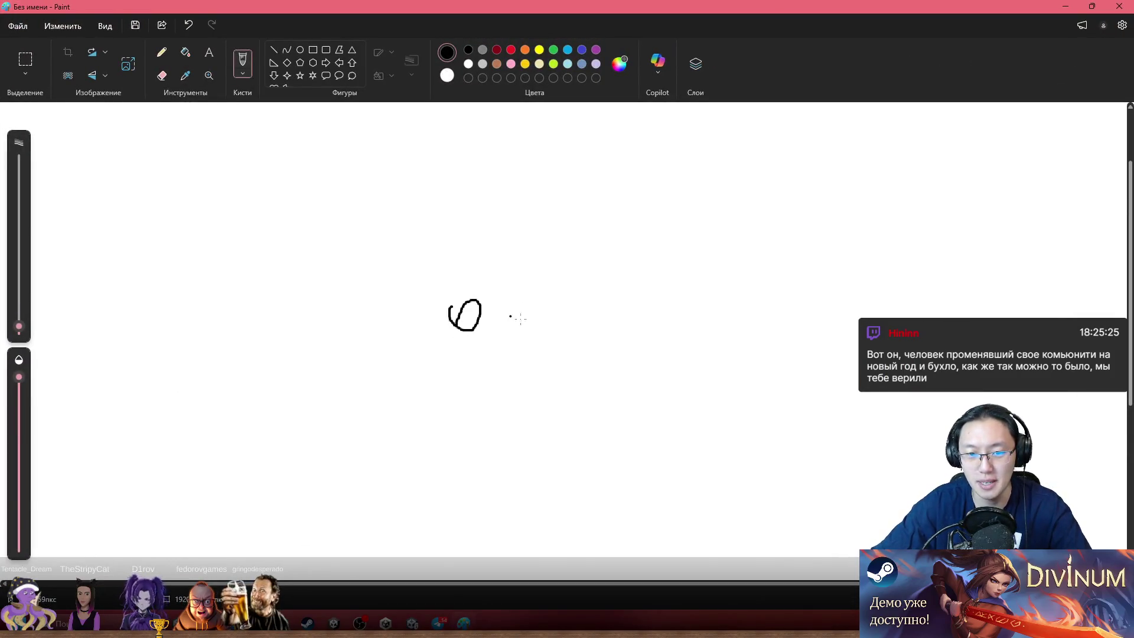
mouse_move(649, 253)
left_mouse_down()
mouse_move(771, 254)
mouse_move(679, 271)
mouse_move(766, 266)
mouse_move(694, 259)
left_mouse_up()
key("ctrl+z")
left_click_drag(506, 308, 726, 172)
left_click_drag(515, 311, 822, 356)
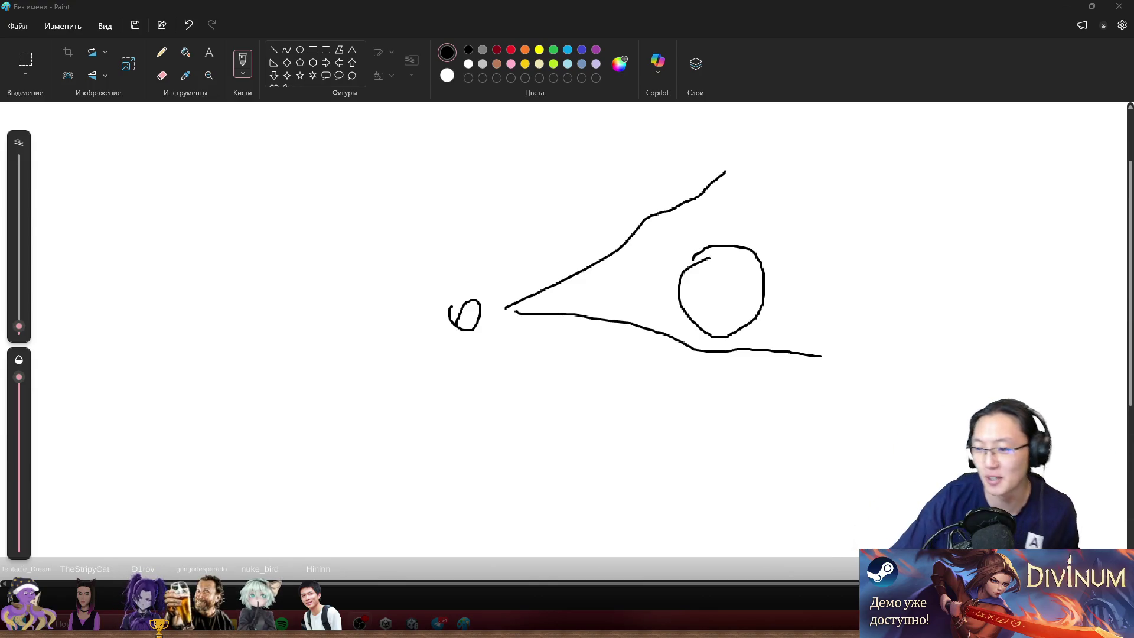
- Close Paint without saving the sketch (Не сохранять)
double_click(663, 6)
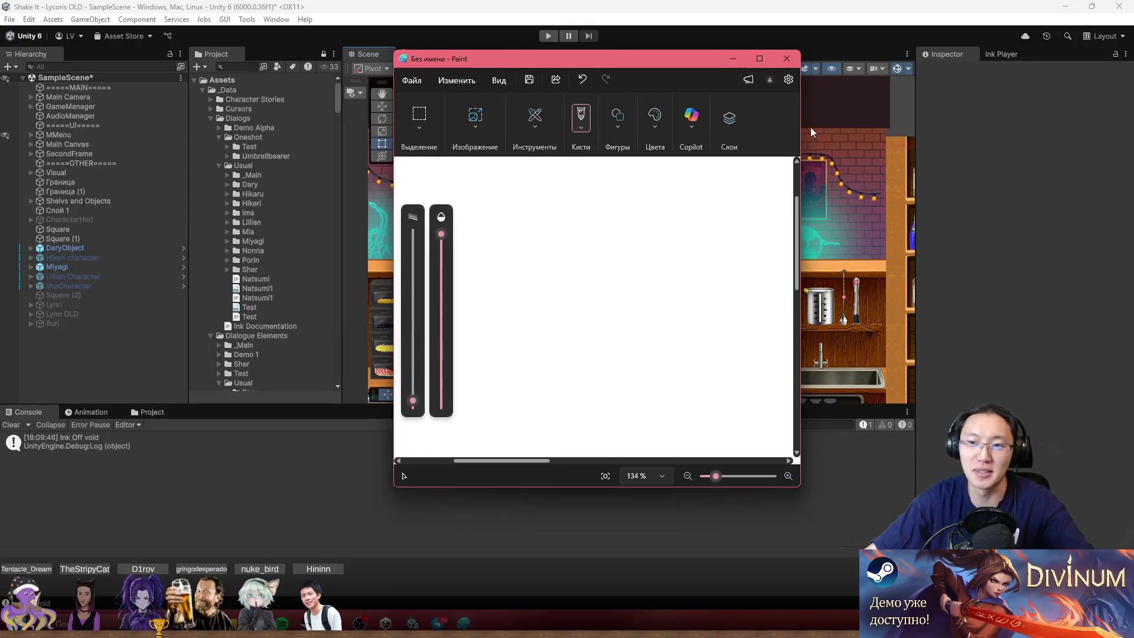
left_click(787, 64)
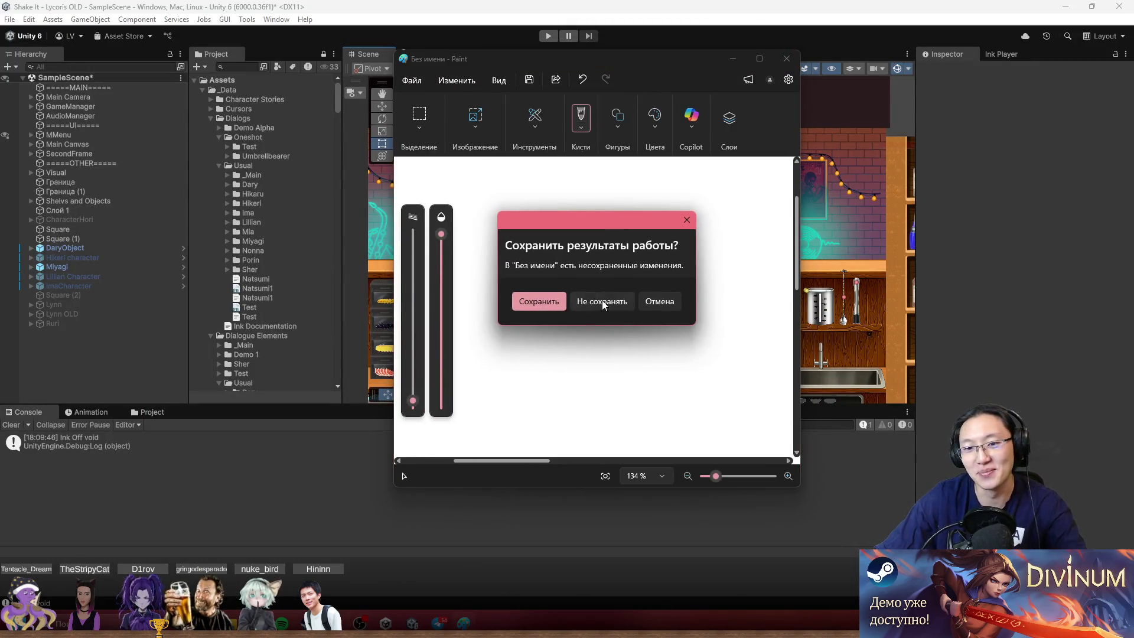
left_click(601, 301)
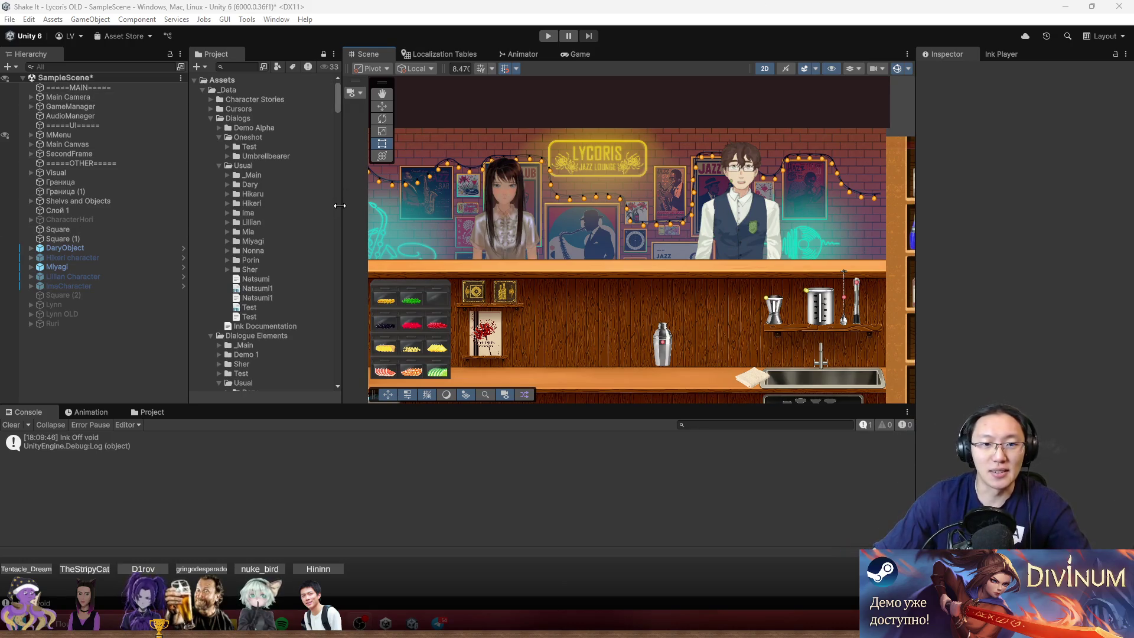
- Widen the project asset tree, pan the bar scene, and select Ruri to view its transform
left_click_drag(342, 208, 373, 212)
left_click_drag(676, 244, 693, 209)
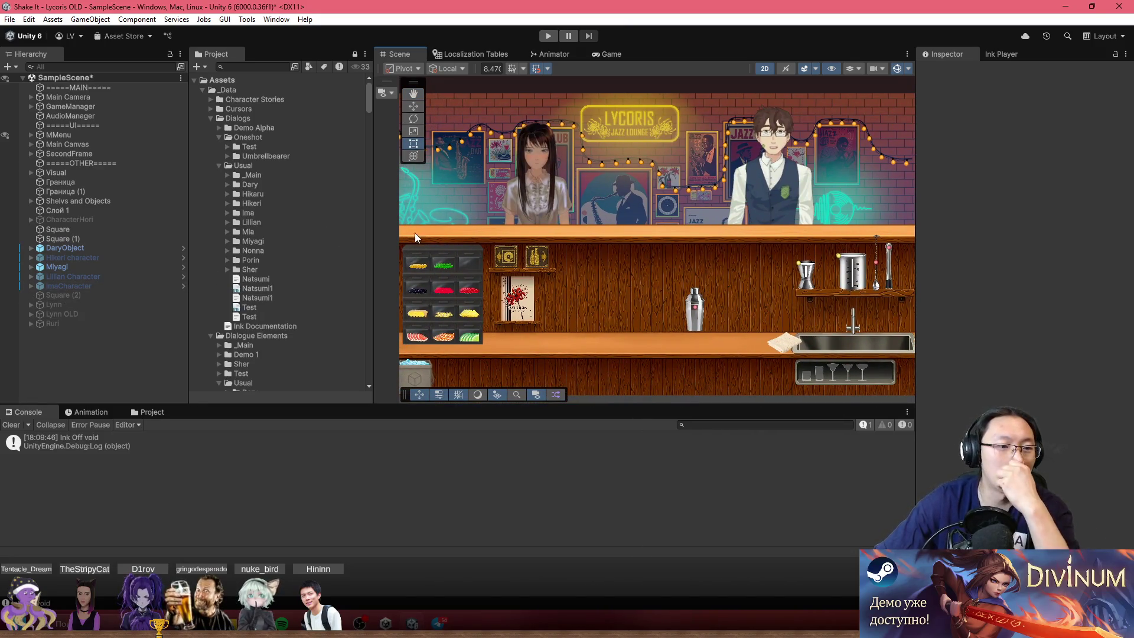
left_click(134, 321)
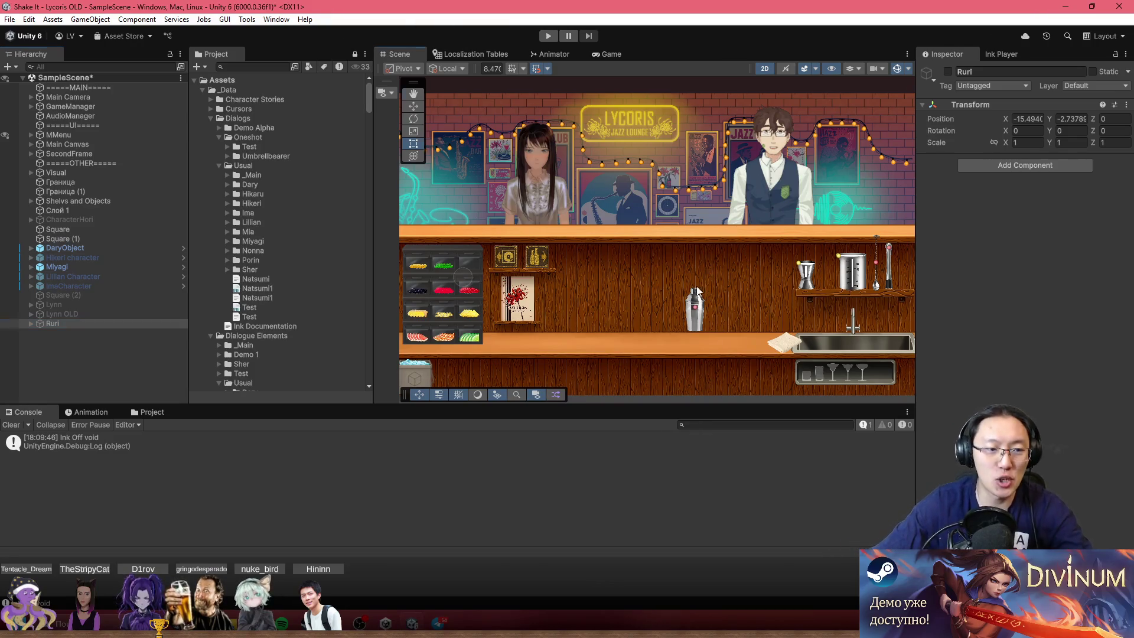
- Browse the Project window from Assets into Plugins > FedorovTools > Editor
left_click_drag(740, 171, 641, 172)
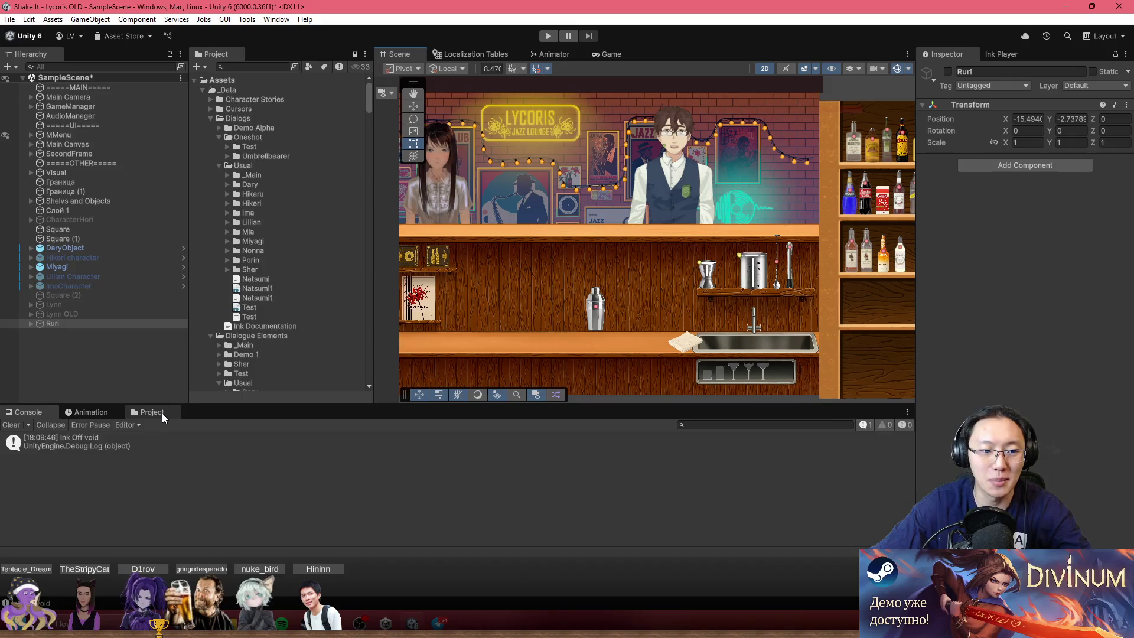
left_click(160, 412)
left_click(163, 437)
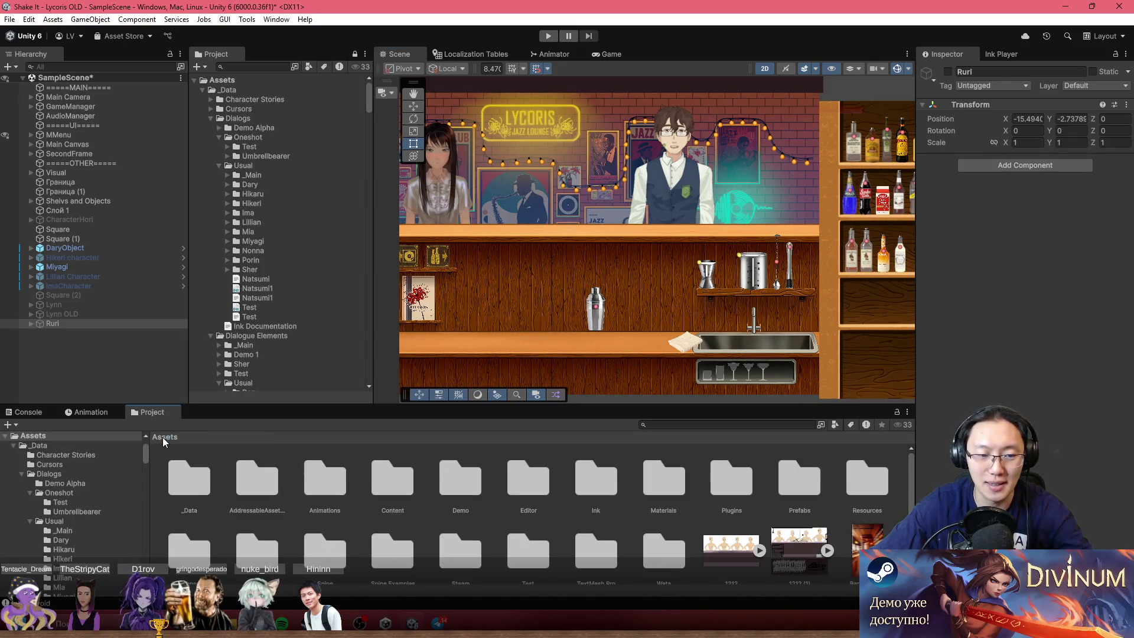
double_click(749, 482)
double_click(325, 483)
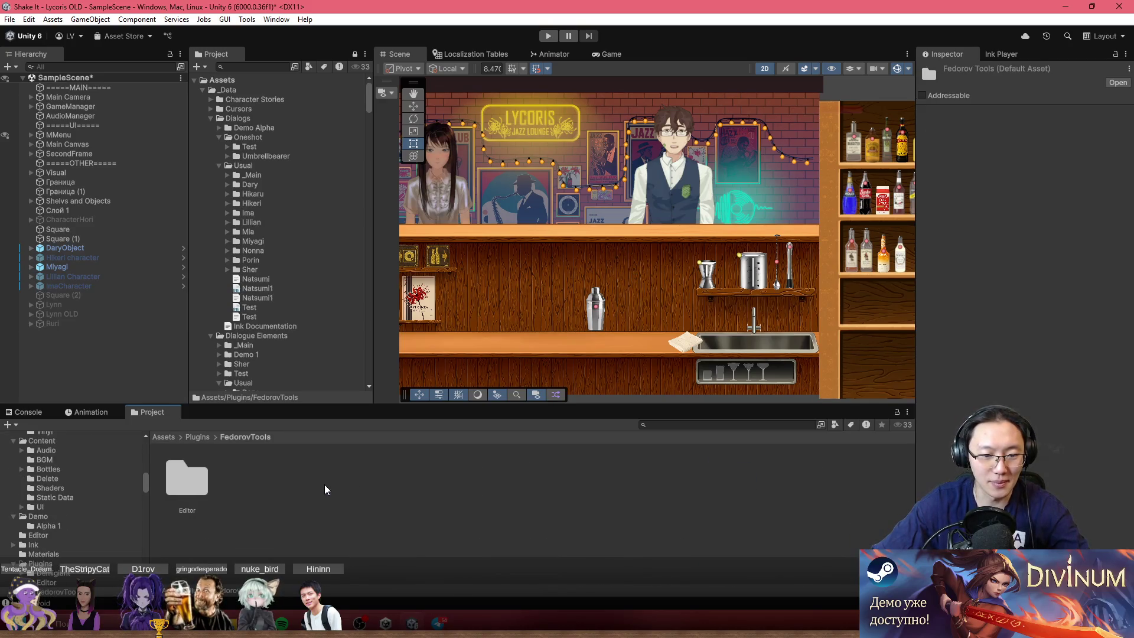
double_click(204, 488)
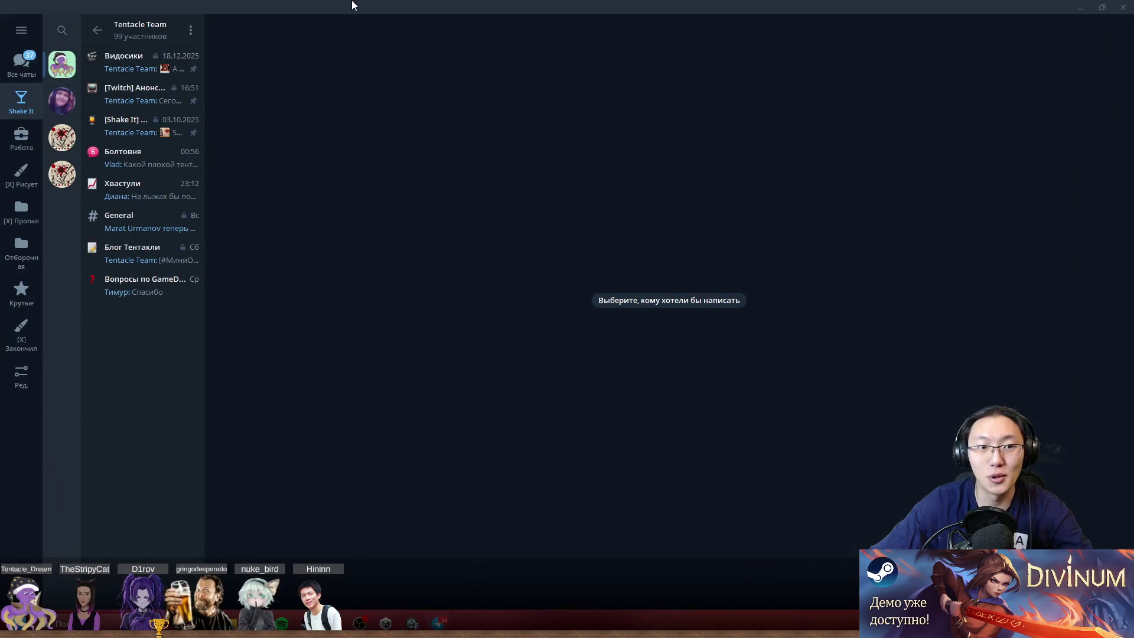
- Switch from Telegram back to the Unity editor with Alt+Tab
key("alt+Tab")
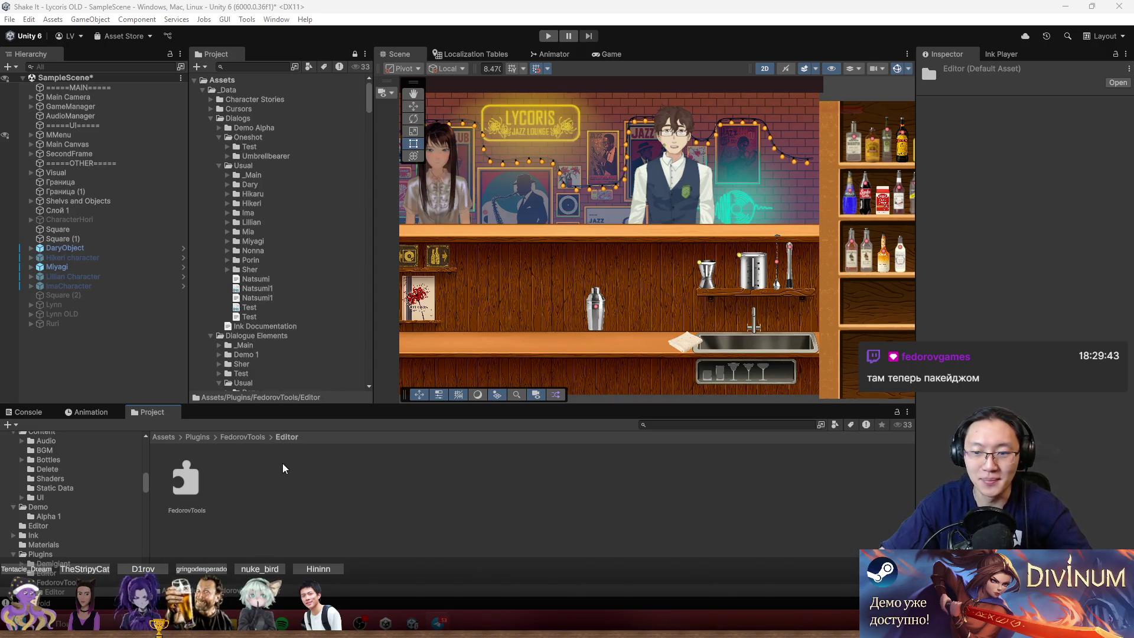
- Delete the FedorovTools folder from Plugins and move the Telegram Desktop downloads window over Unity
left_click(188, 477)
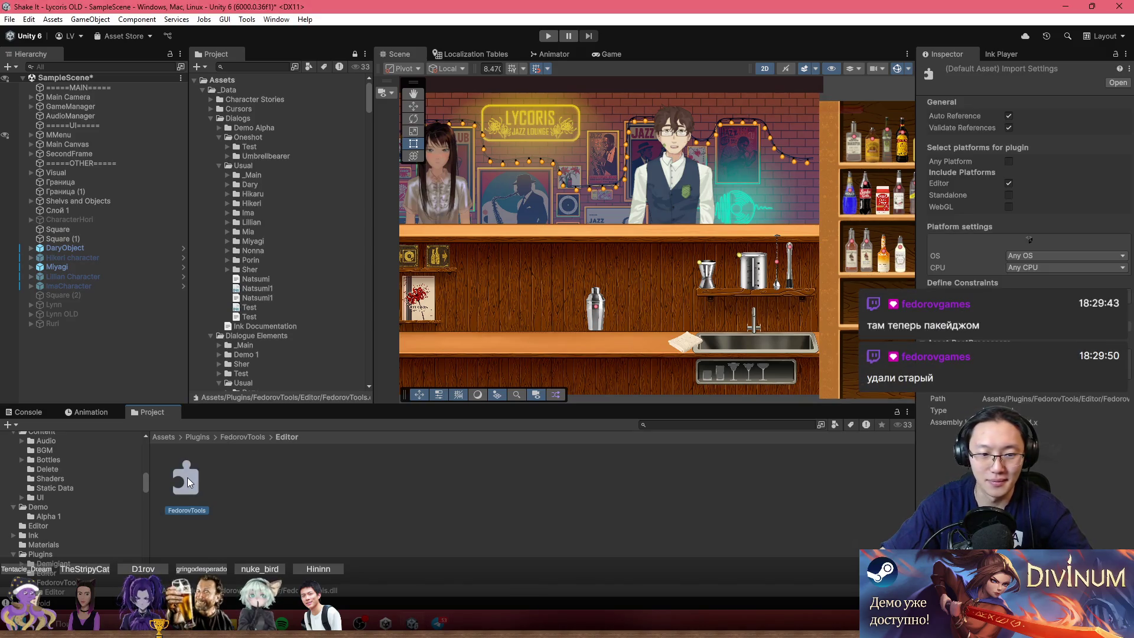
left_click(205, 437)
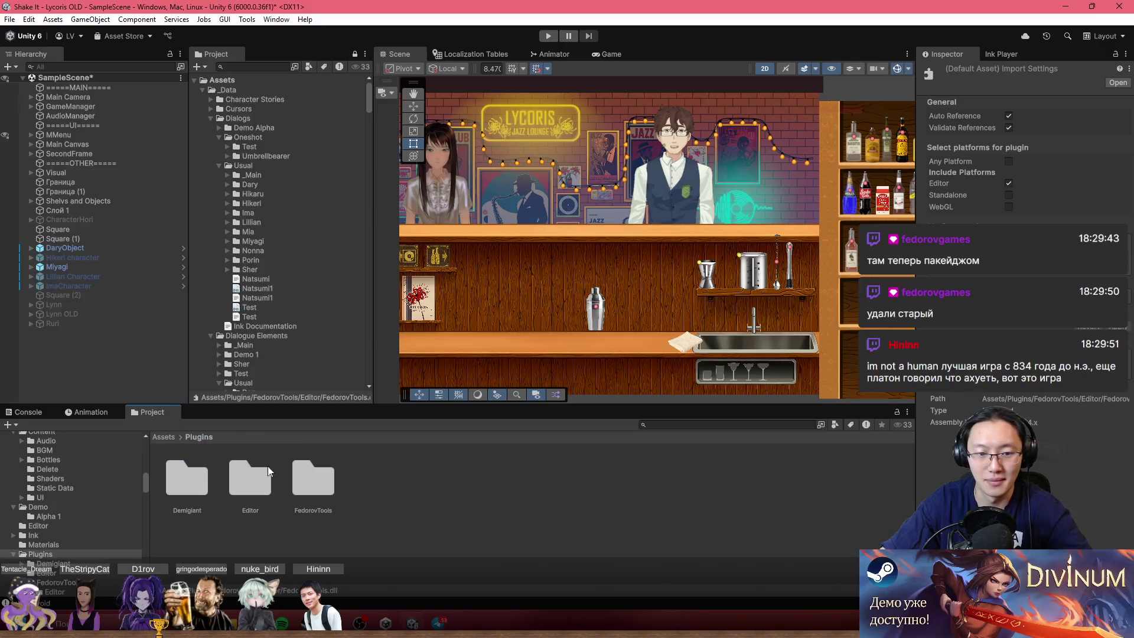
left_click(319, 486)
key("Delete")
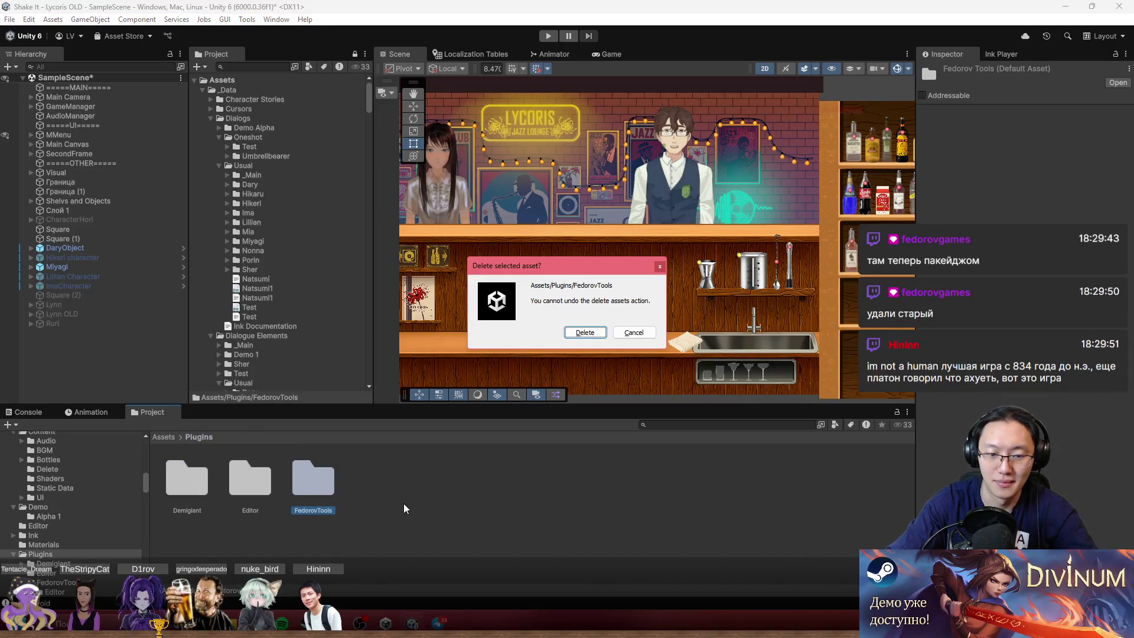
key("Return")
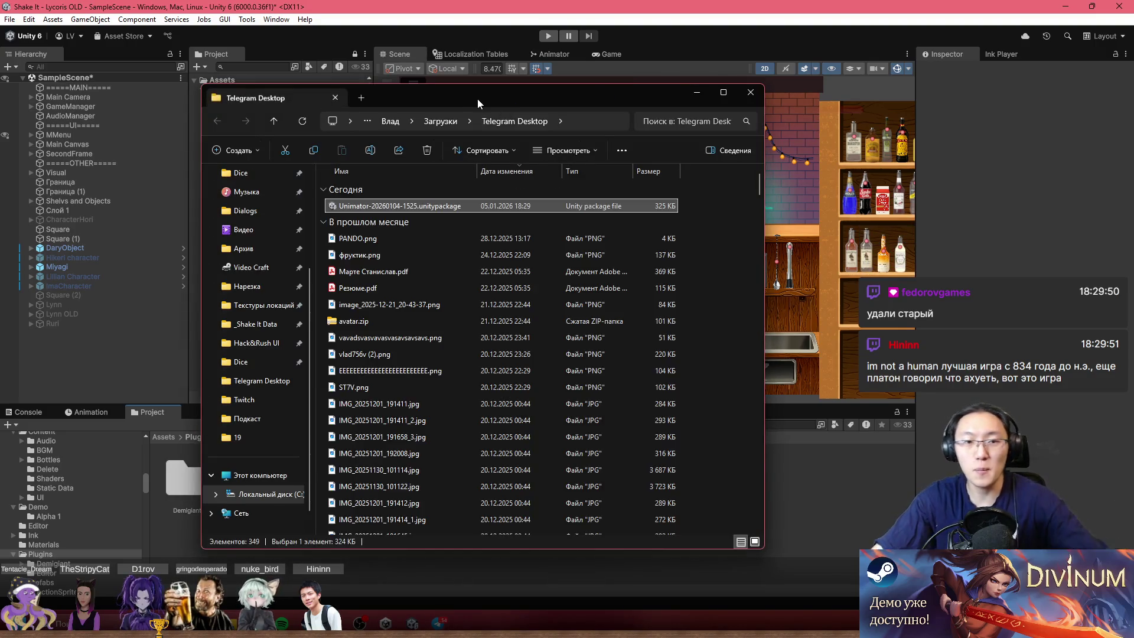
mouse_move(480, 97)
left_mouse_down()
mouse_move(737, 196)
mouse_move(852, 83)
mouse_move(848, 94)
left_mouse_up()
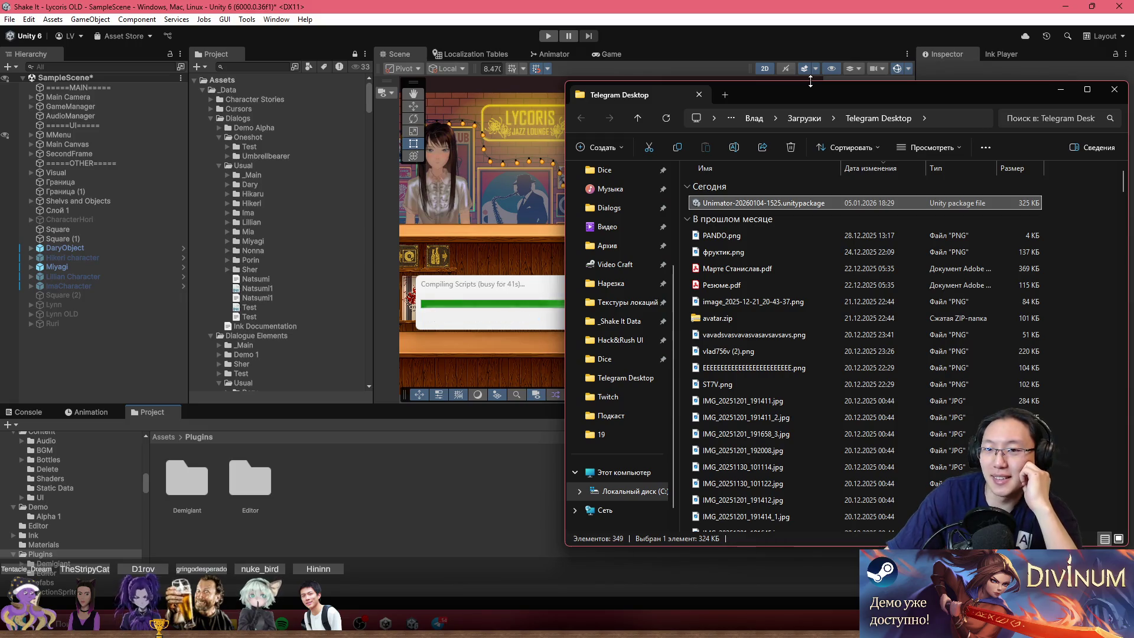
- Copy the Telegram Desktop downloads folder path from File Explorer's address bar, then return to Unity
left_click_drag(802, 101, 626, 105)
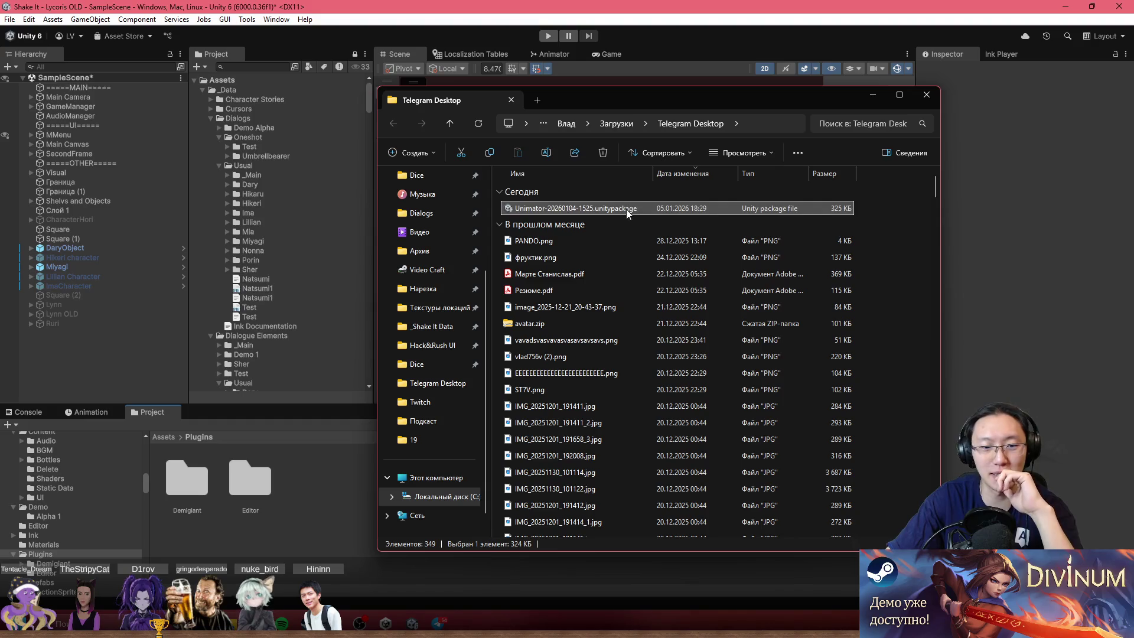
left_click(759, 125)
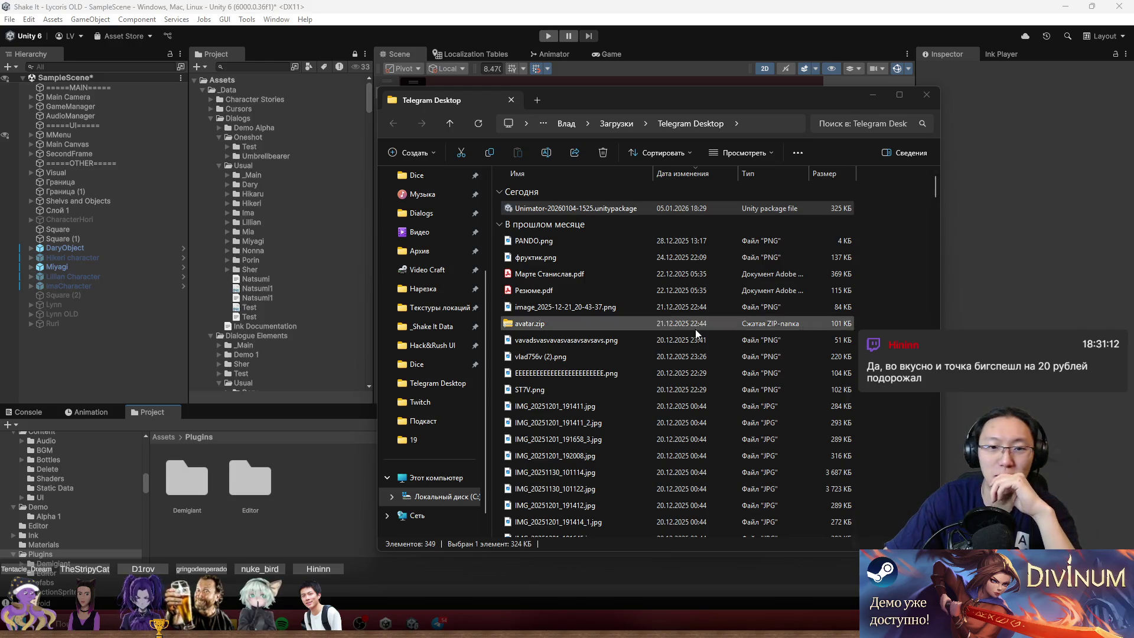
left_click(695, 123)
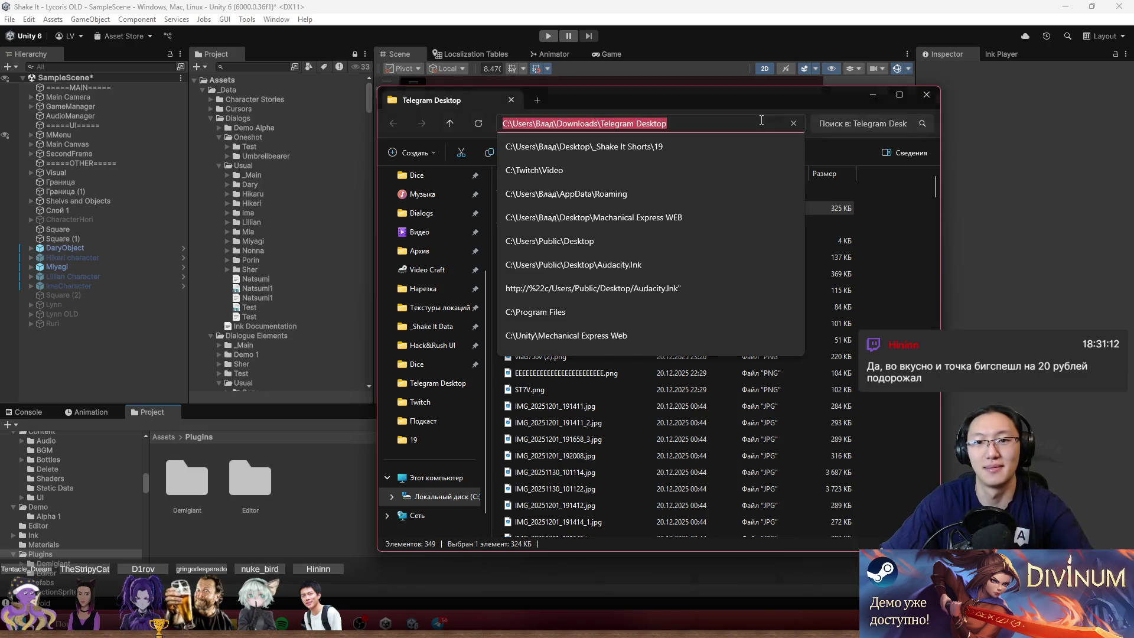
left_click(484, 44)
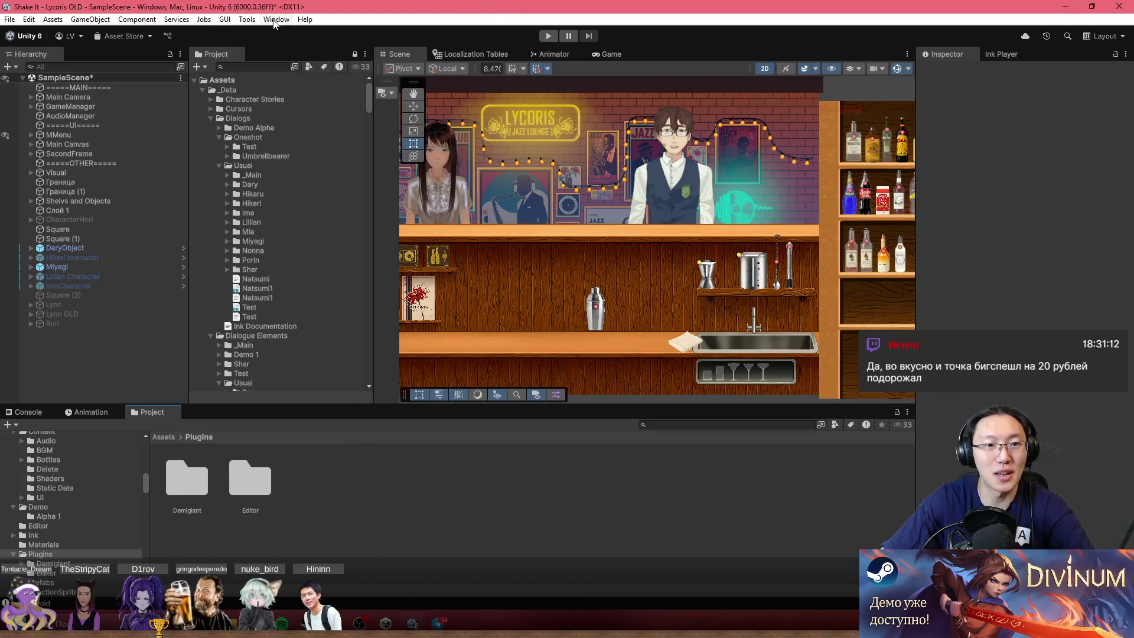
- Import the Unimator package as a custom package from the pasted Telegram Desktop folder, reviewing ConstraintManager
left_click(275, 22)
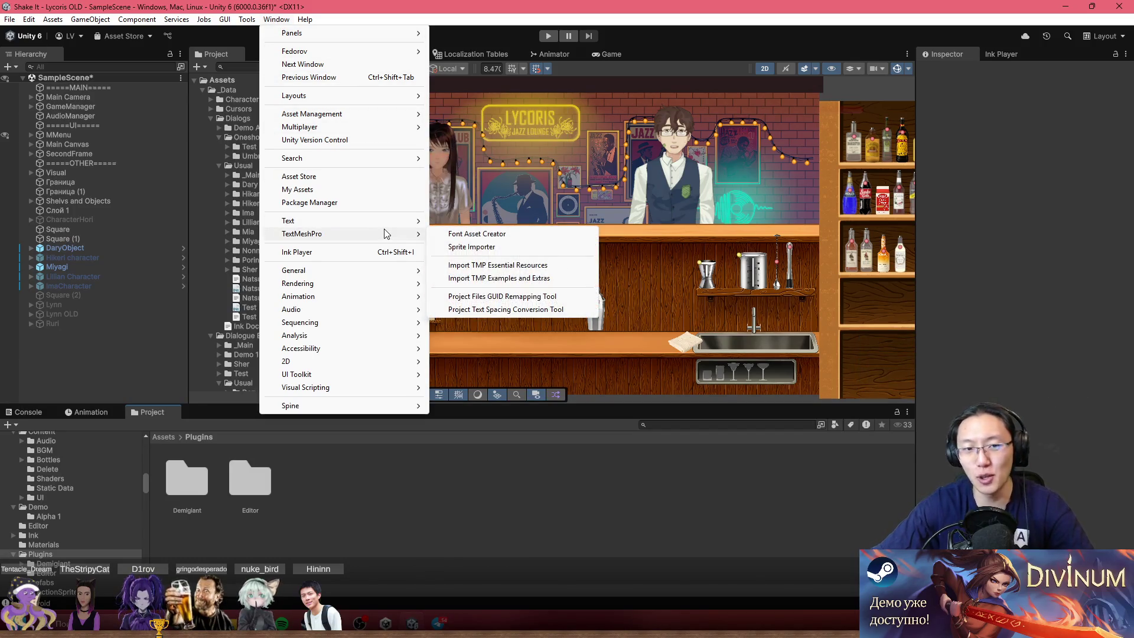
left_click(406, 204)
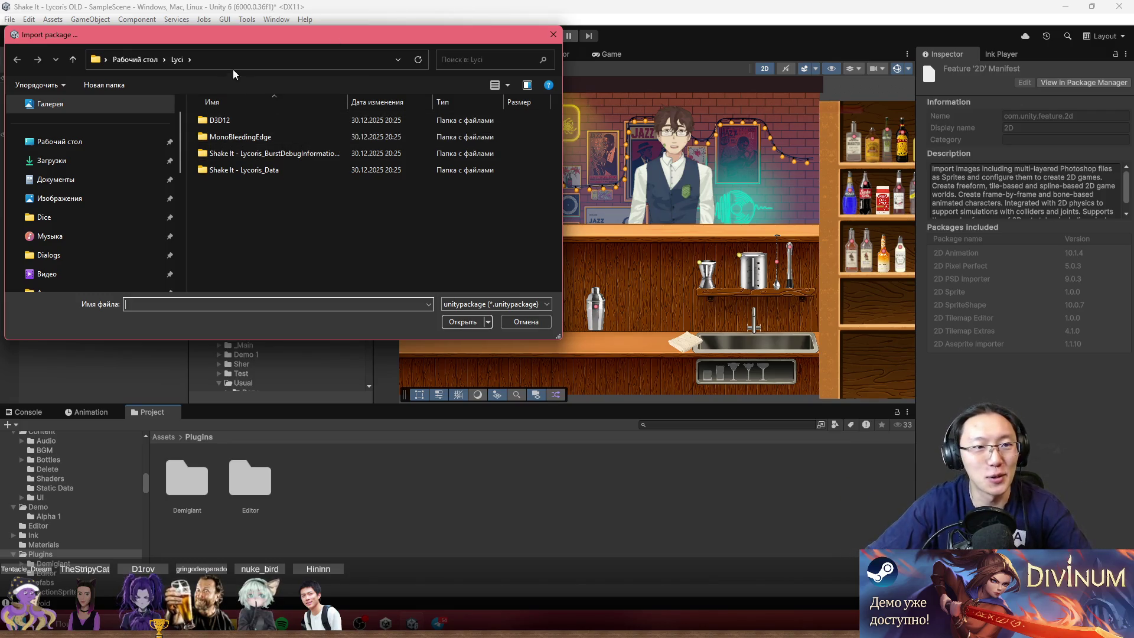
left_click(258, 53)
type("C:\\Users\\Влад\\Downloads\\Telegram Desktop")
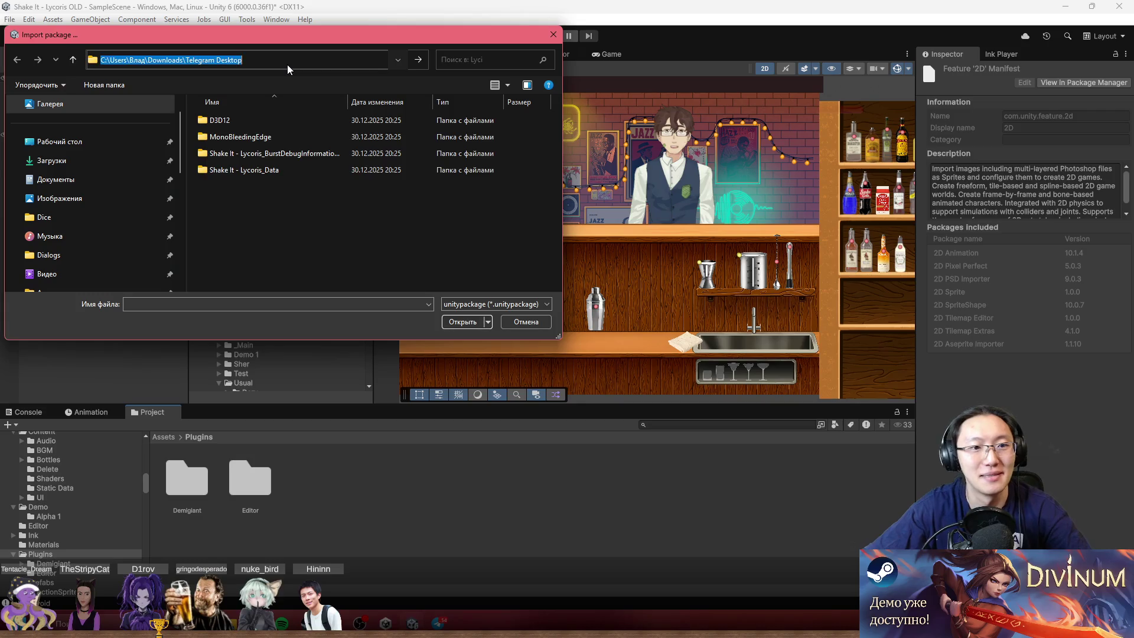
key("Return")
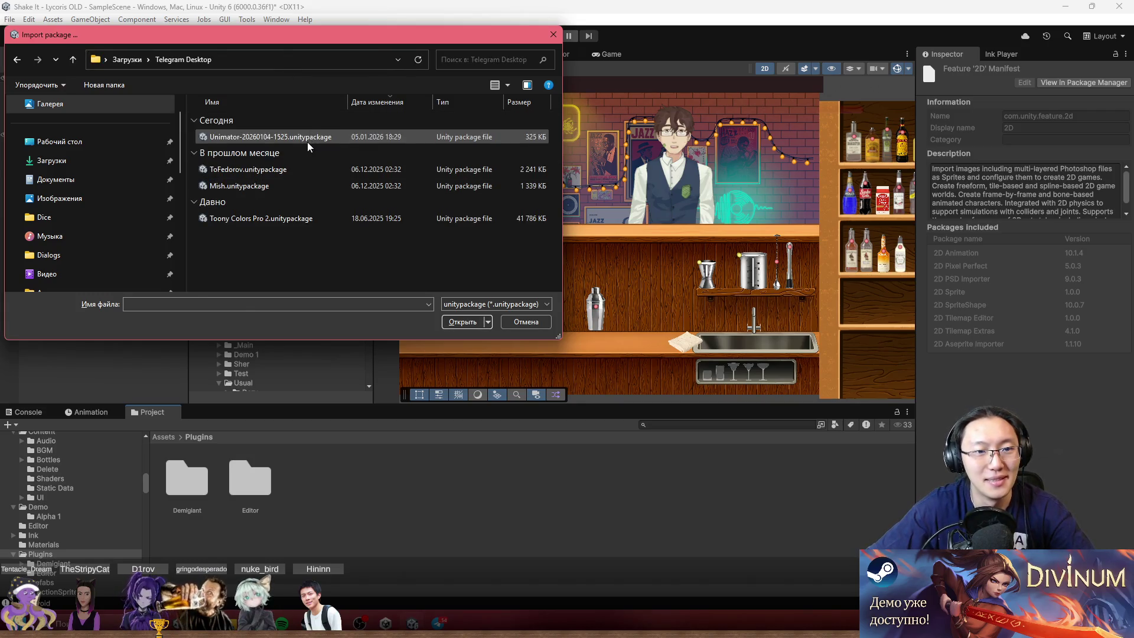
double_click(307, 142)
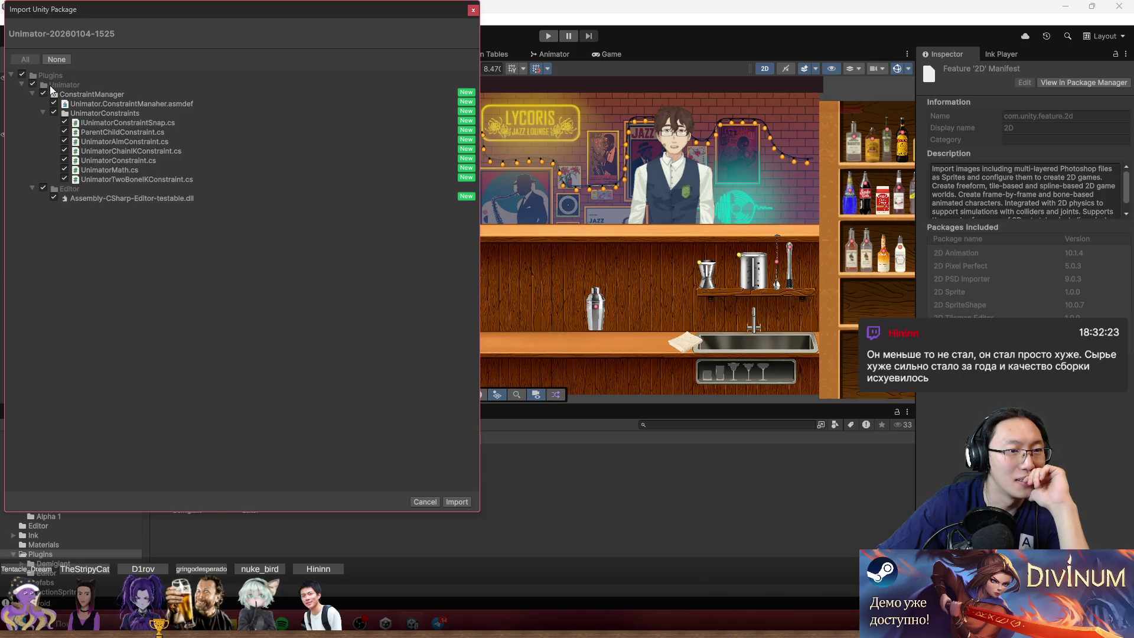
left_click(31, 94)
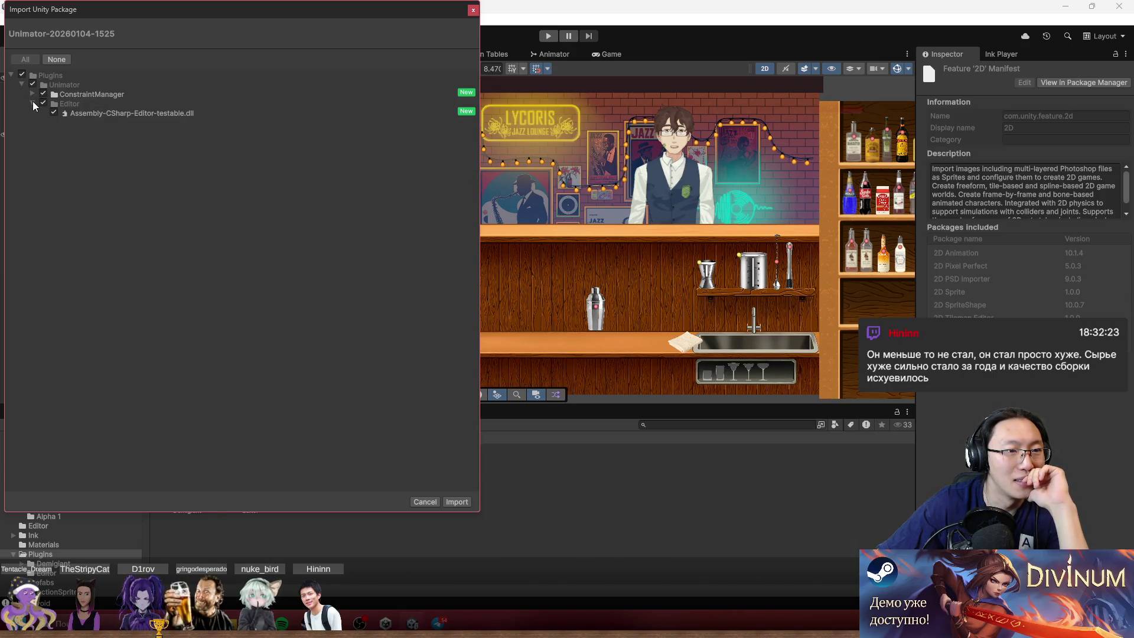
left_click(33, 93)
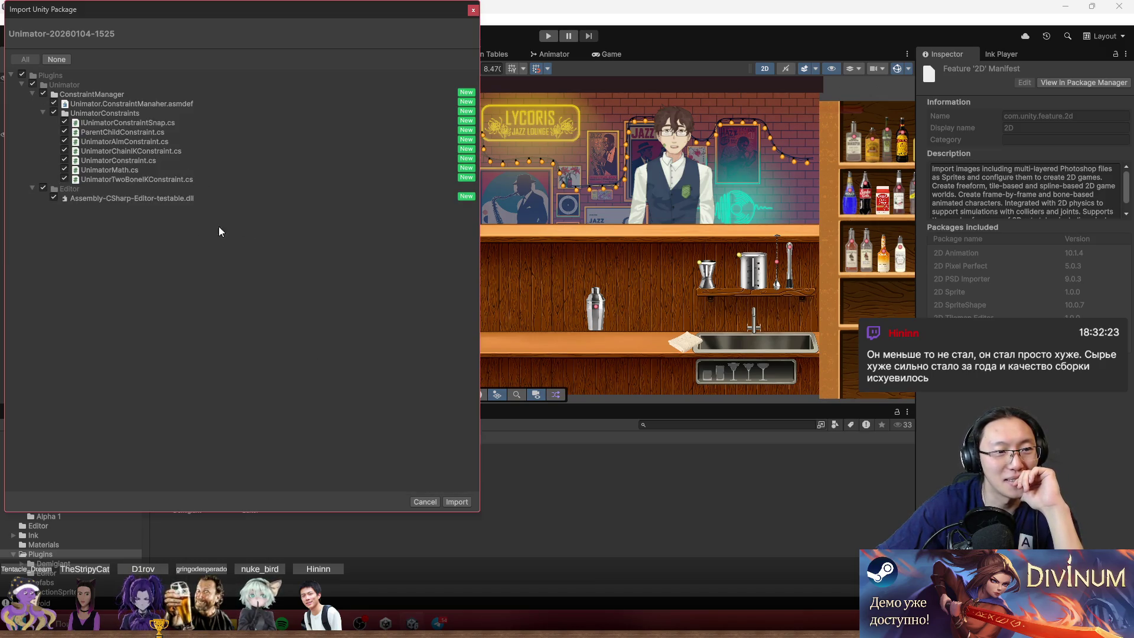
left_click(462, 503)
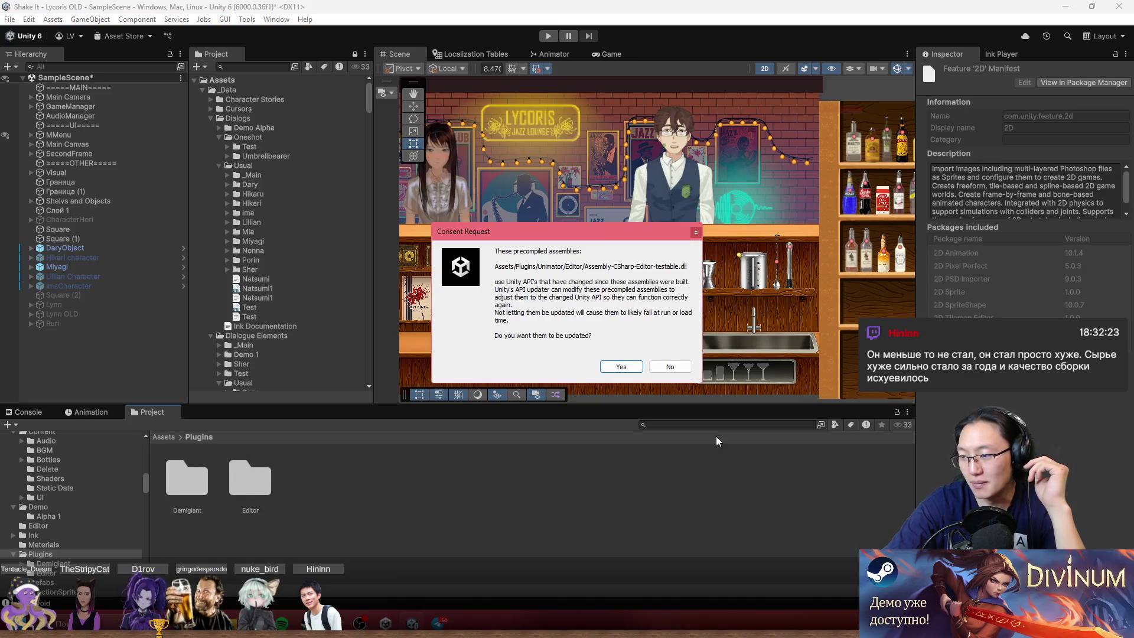
- Approve updating the precompiled Assembly-CSharp-Editor-testable.dll
left_click(631, 369)
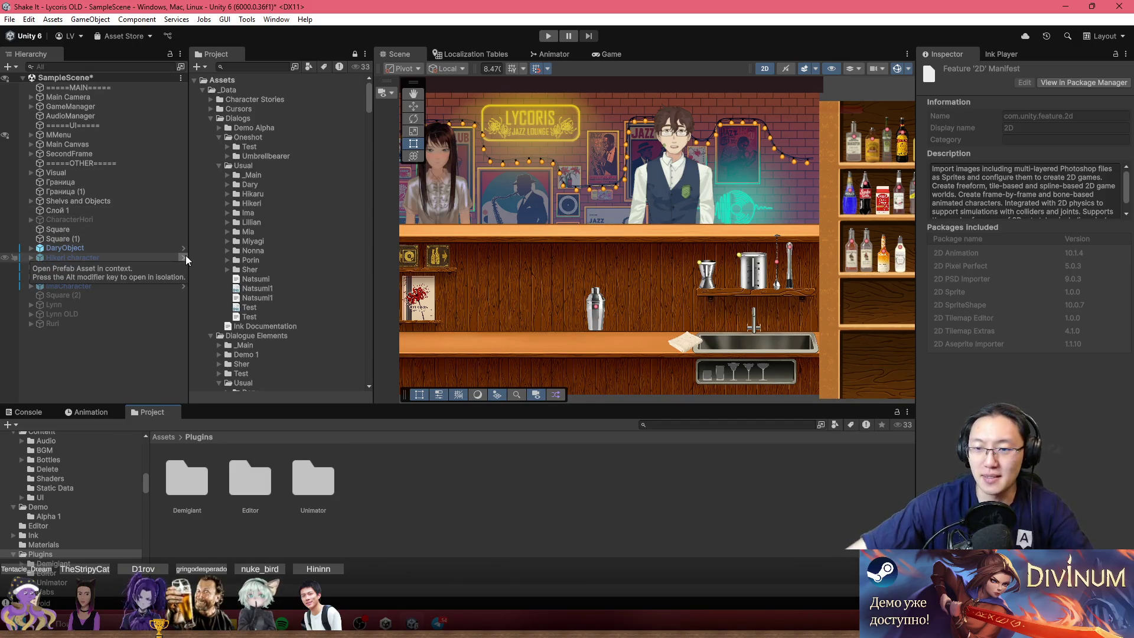
- Open Window > Fedorov > Unimator and dock it in the bottom panel beside the Project tab
left_click_drag(596, 226, 742, 229)
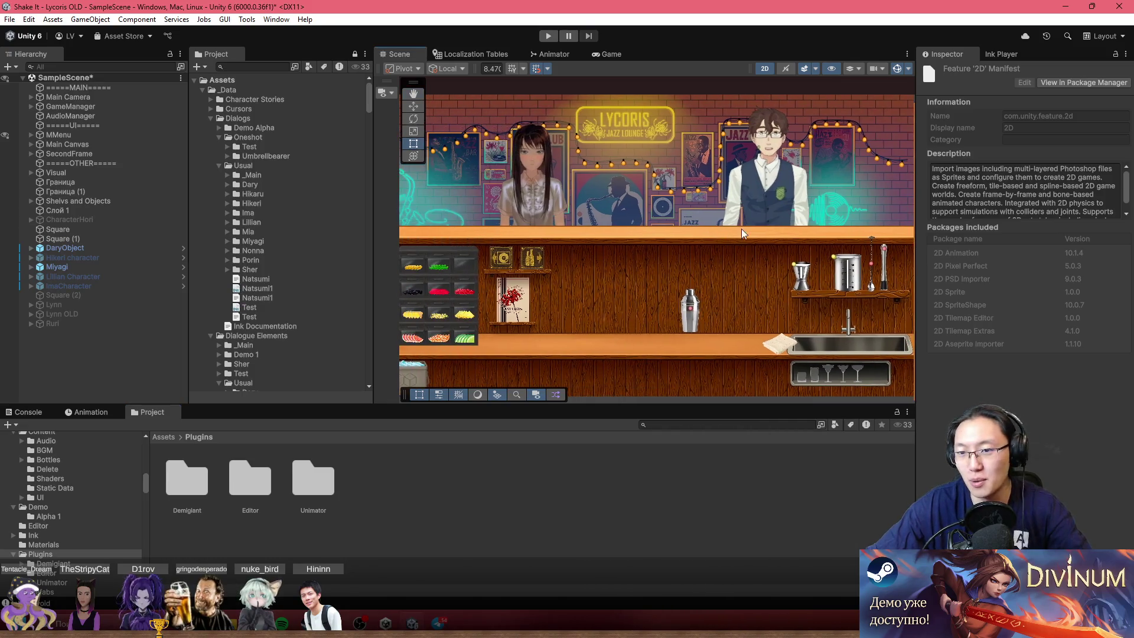
scroll(754, 233, "down", 2)
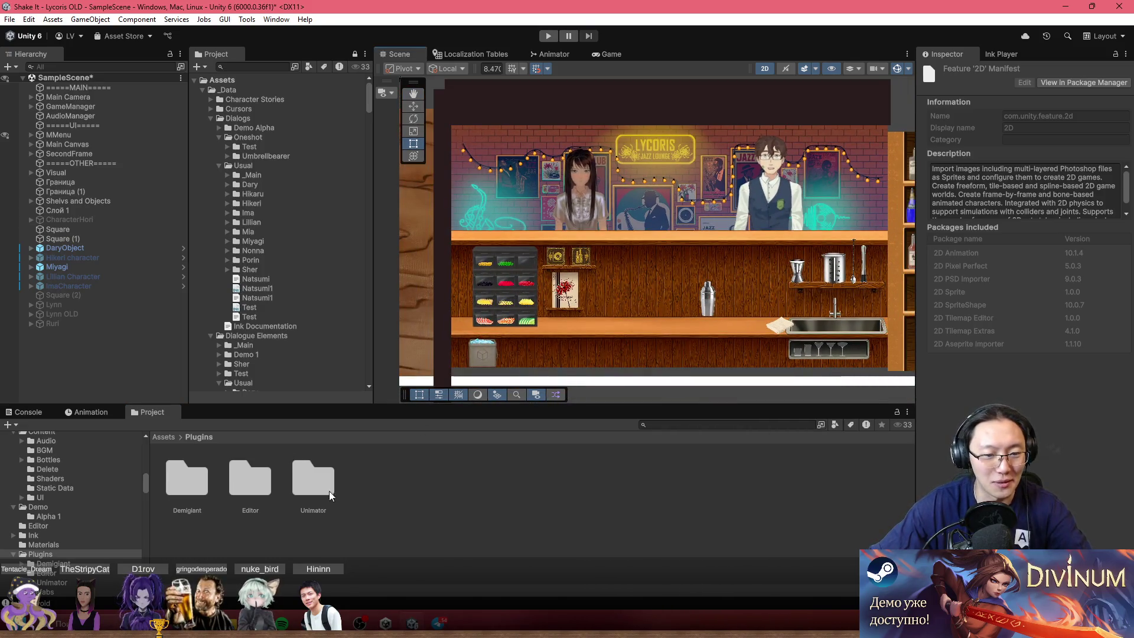
left_click(277, 20)
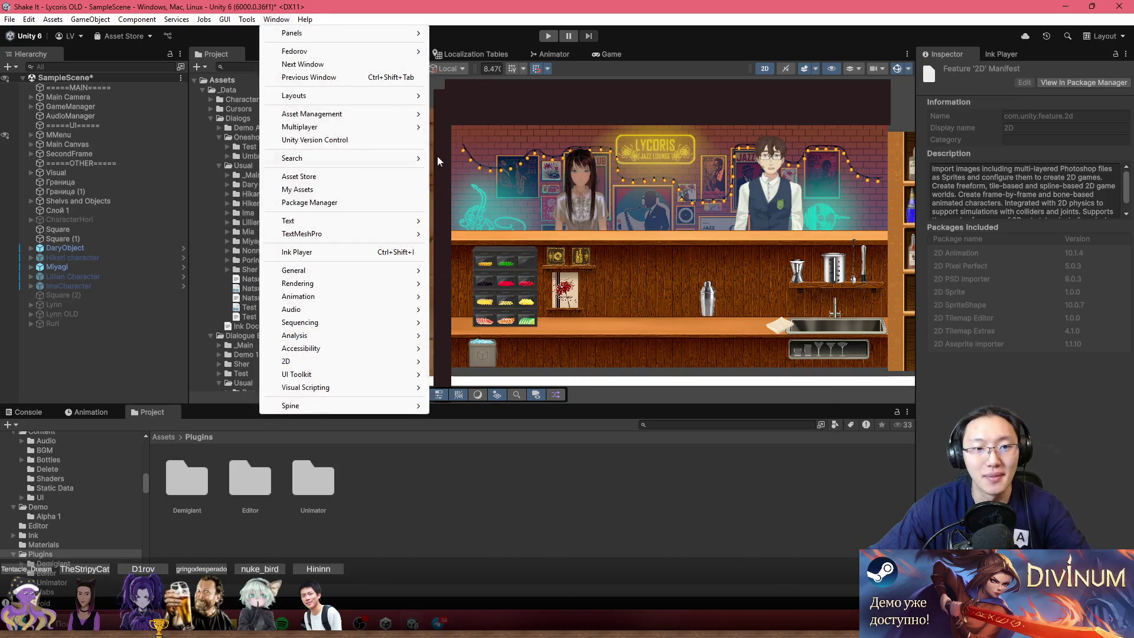
mouse_move(353, 271)
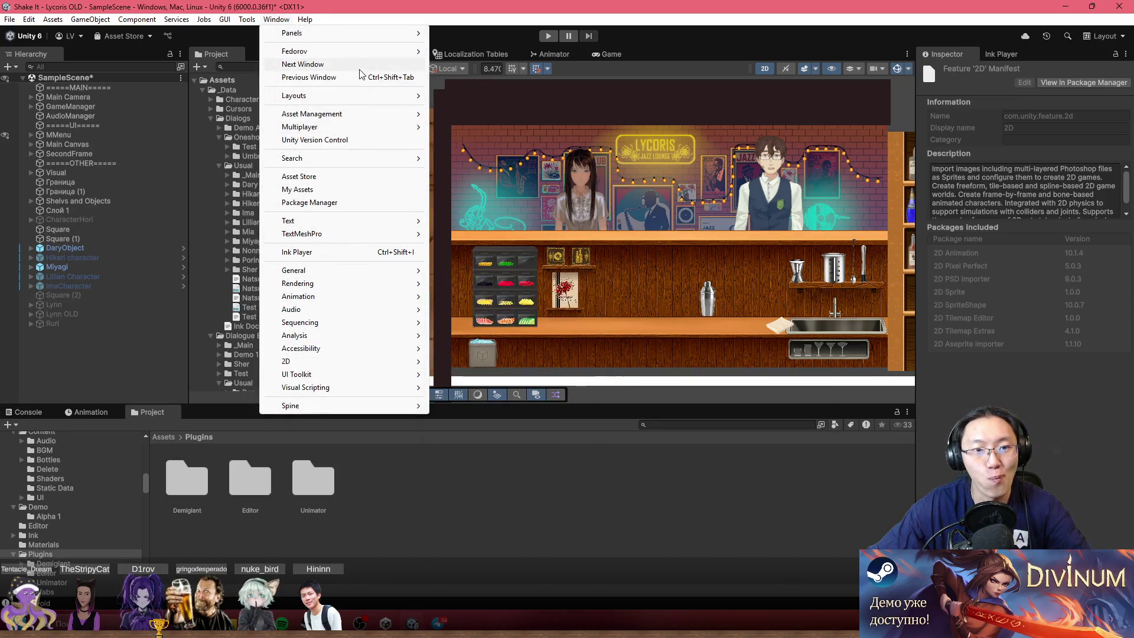
mouse_move(374, 53)
left_click(502, 58)
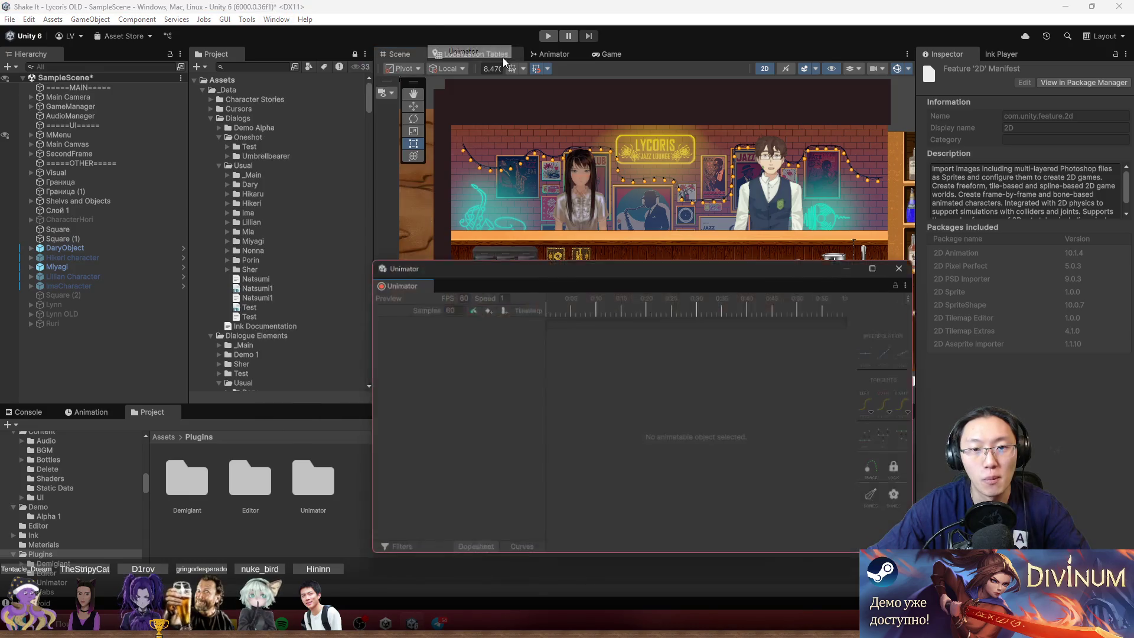
left_click_drag(484, 271, 545, 301)
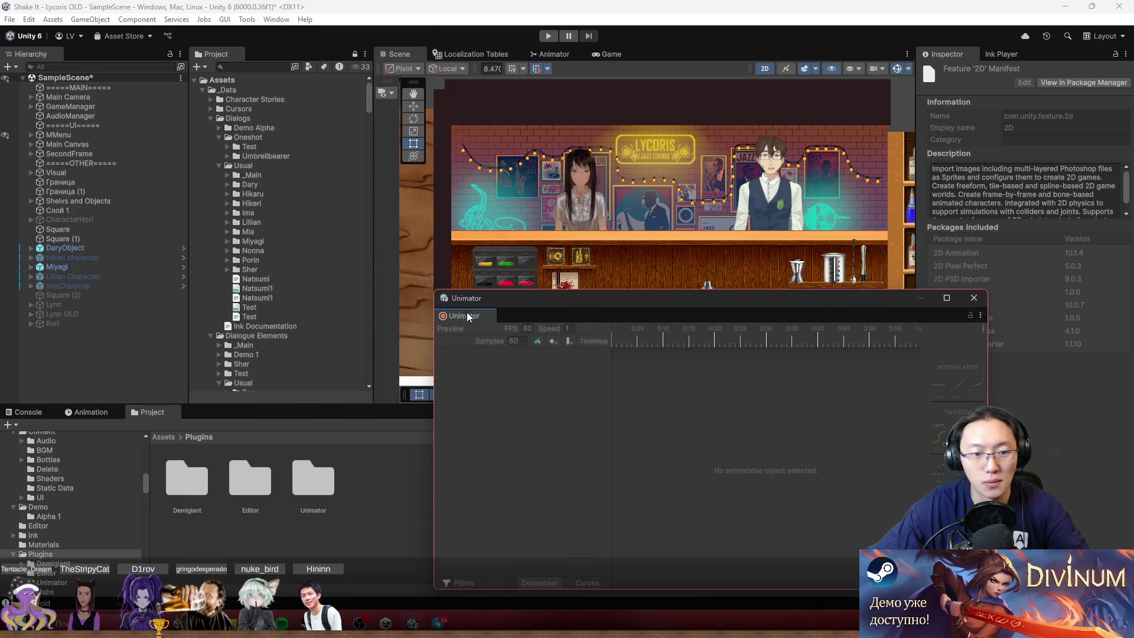
left_click_drag(249, 409, 250, 414)
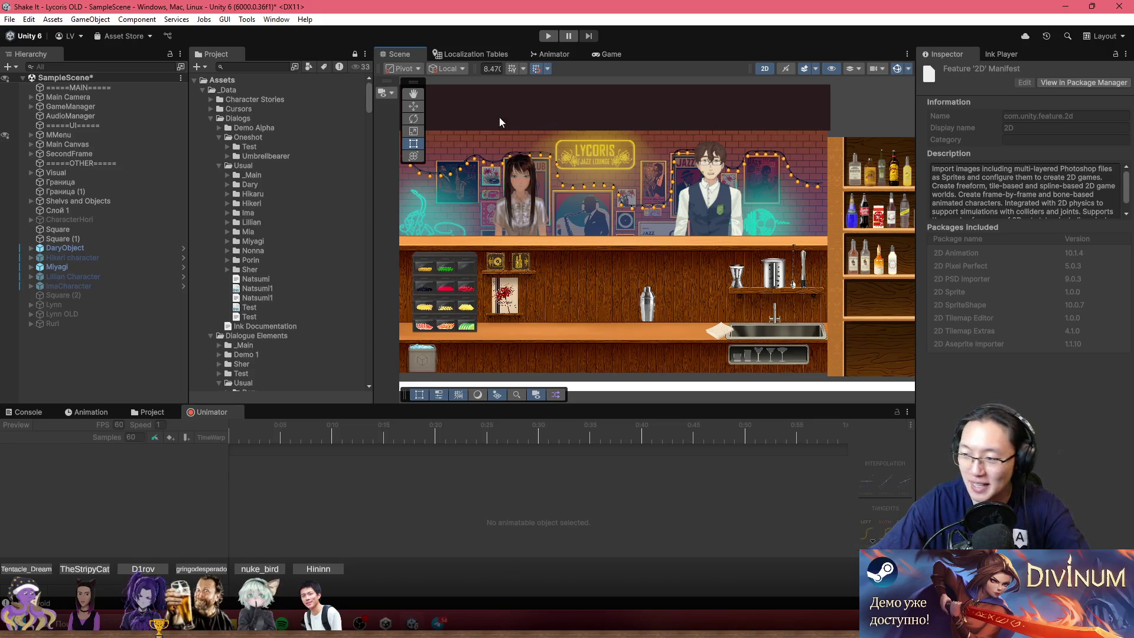
key("q")
left_click_drag(635, 277, 712, 256)
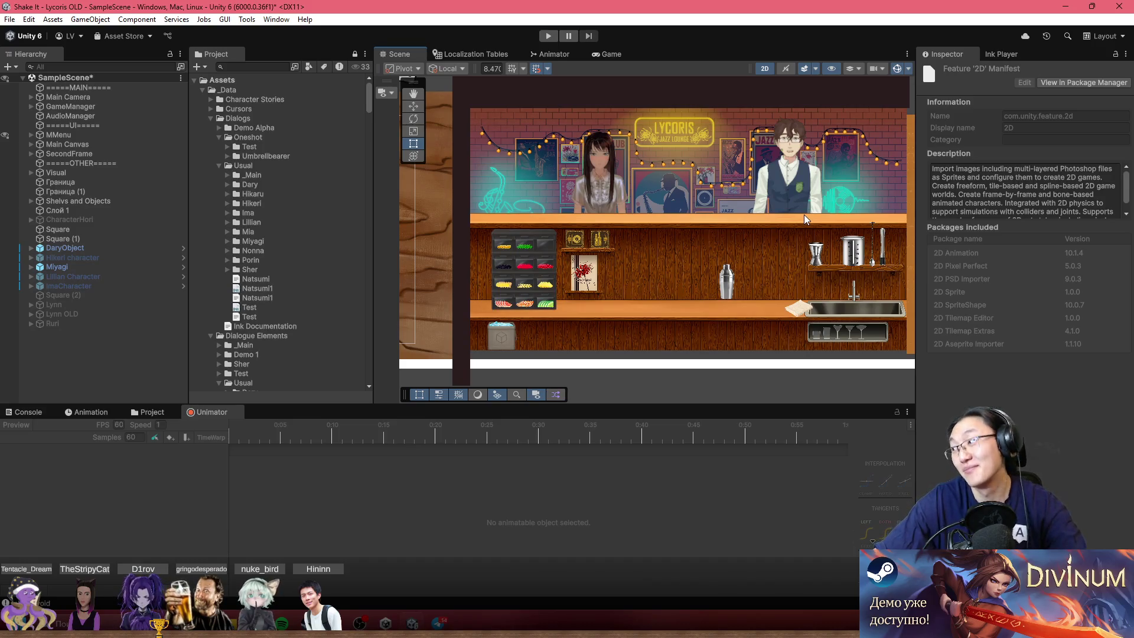
- Activate Ruri and move her between the other two characters, X from -15.49 to -1.09
left_click_drag(730, 225, 602, 228)
scroll(601, 228, "up", 2)
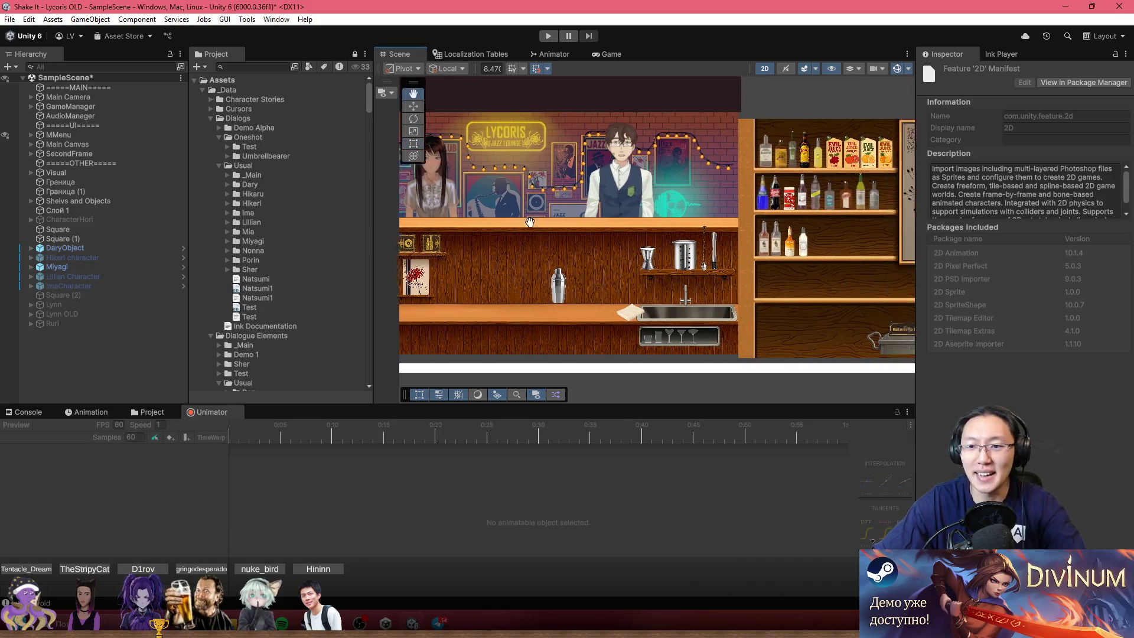
key("t")
left_click(147, 323)
left_click(948, 71)
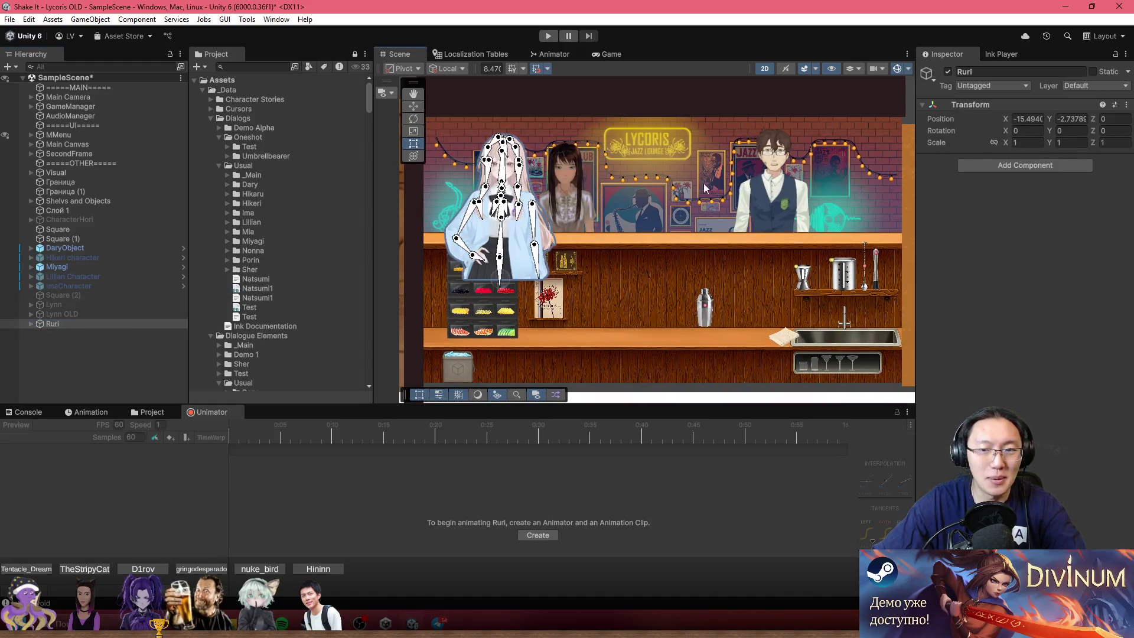
left_click(413, 107)
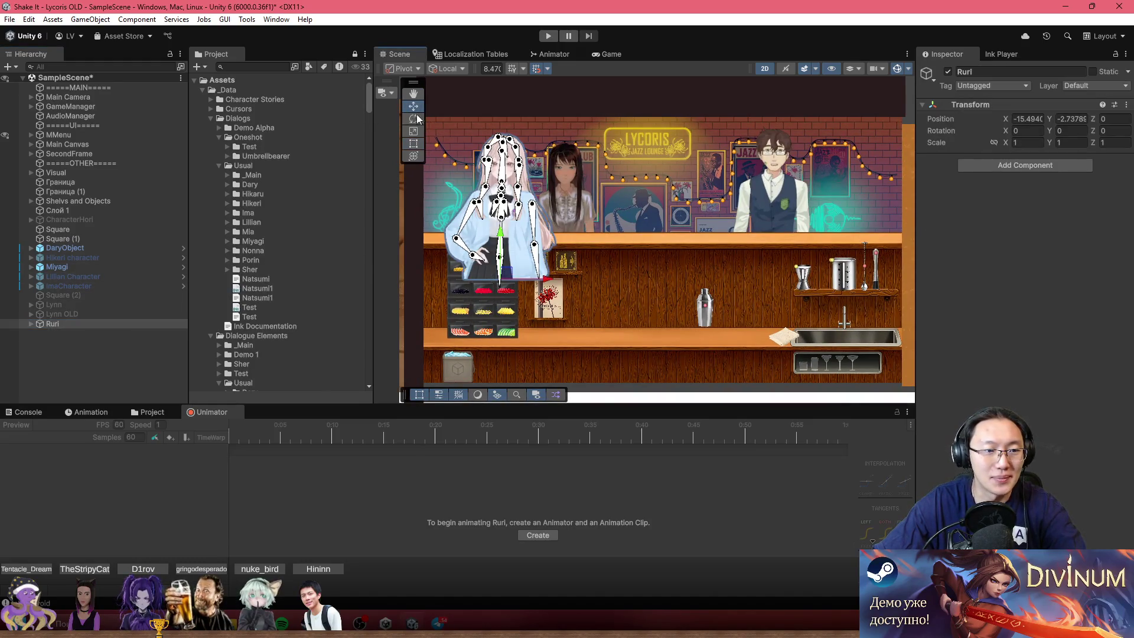
left_click_drag(547, 286, 714, 286)
- Select the POPUPS object, then Main Canvas, and bring up the Project browser
scroll(711, 186, "up", 3)
left_click(694, 220)
scroll(693, 220, "up", 2)
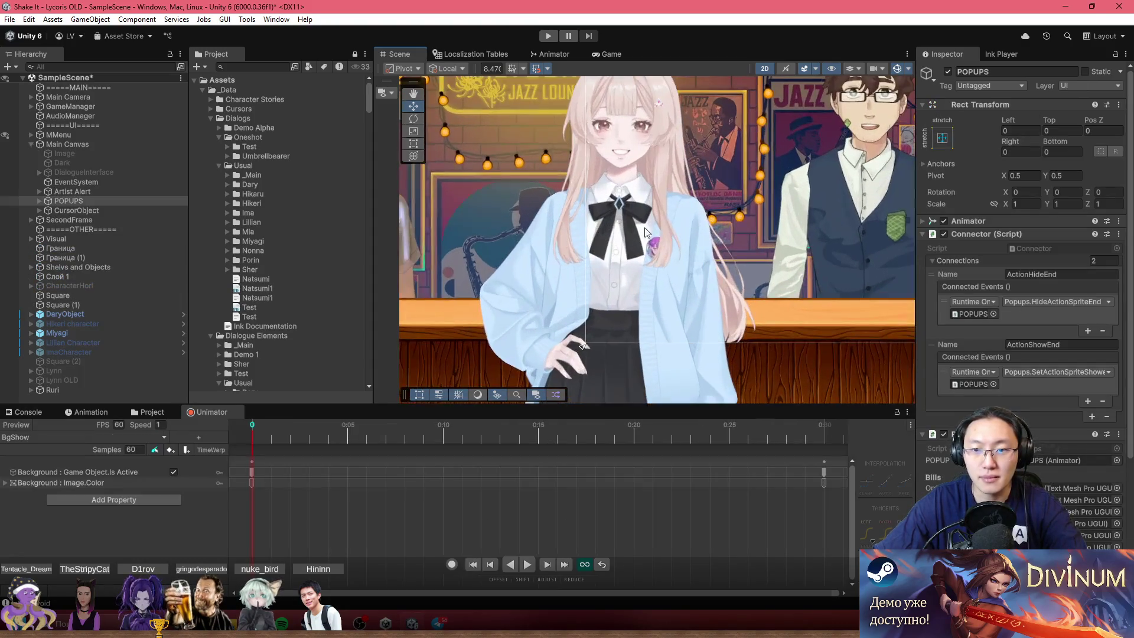
left_click(661, 215)
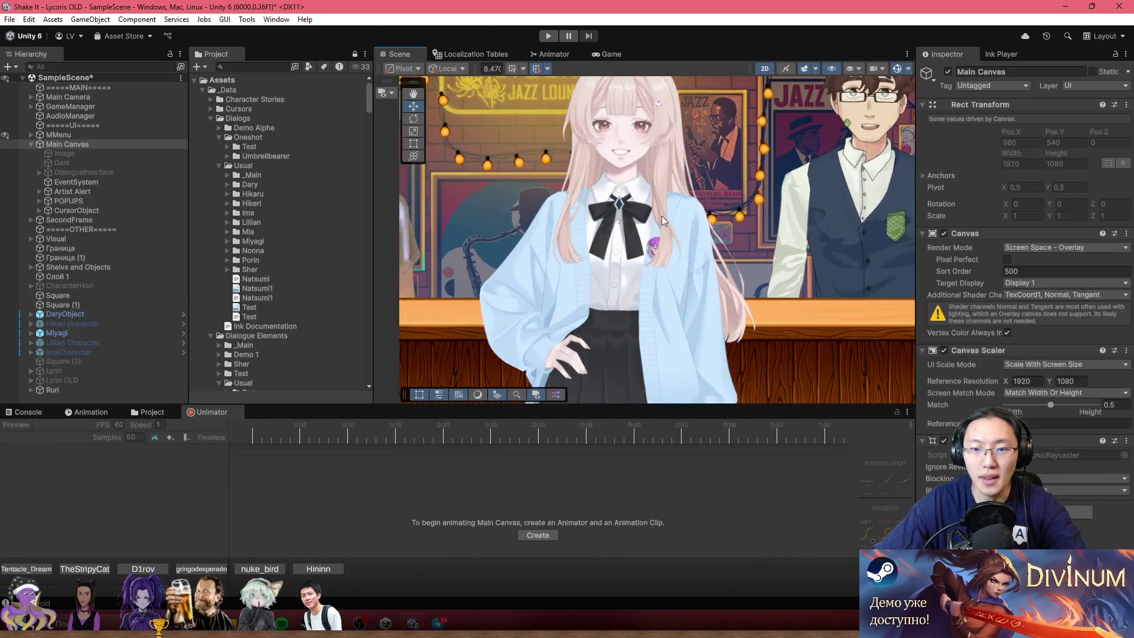
left_click(173, 414)
- Go to the Assets root, open Prefabs and scroll through its Characters, Ink, UI folders and prefabs
left_click(171, 439)
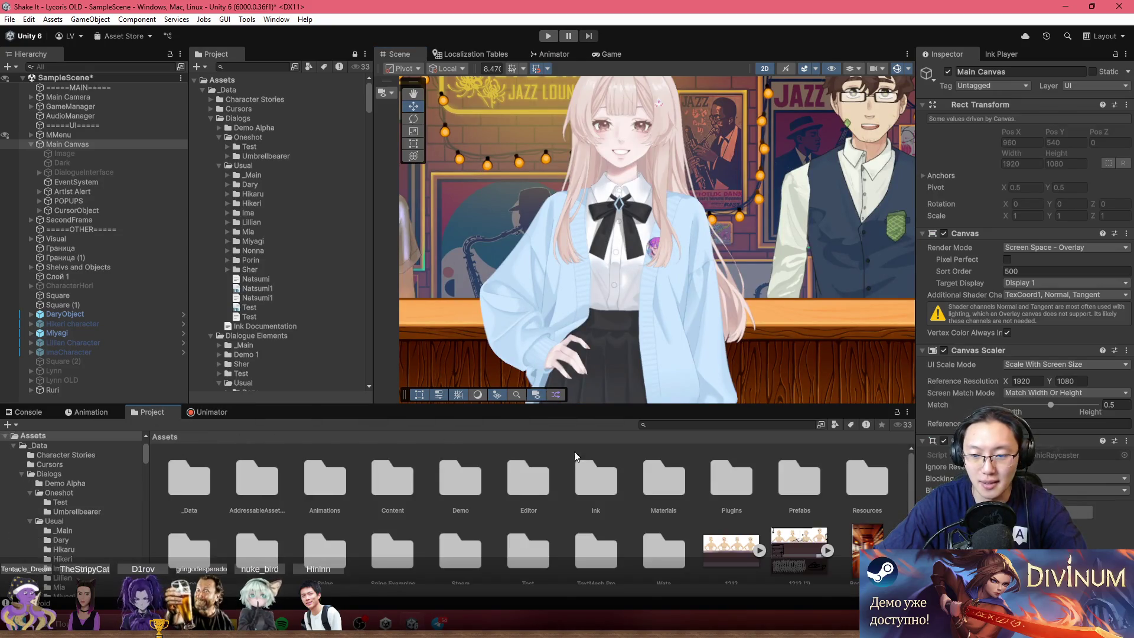
double_click(787, 476)
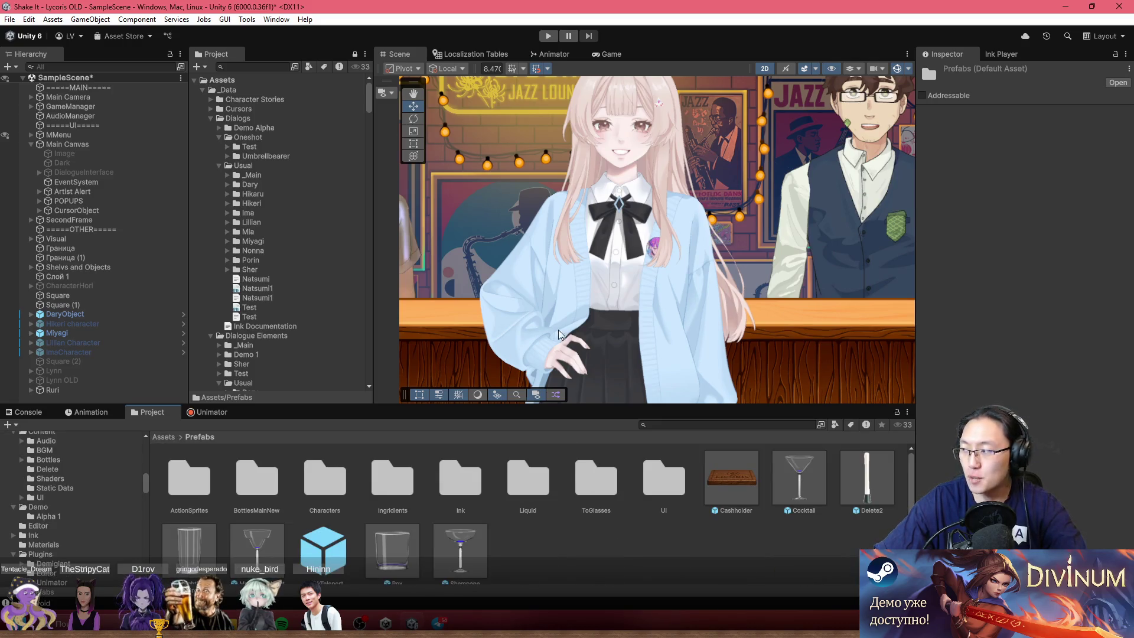
scroll(621, 306, "down", 5)
scroll(615, 347, "down", 3)
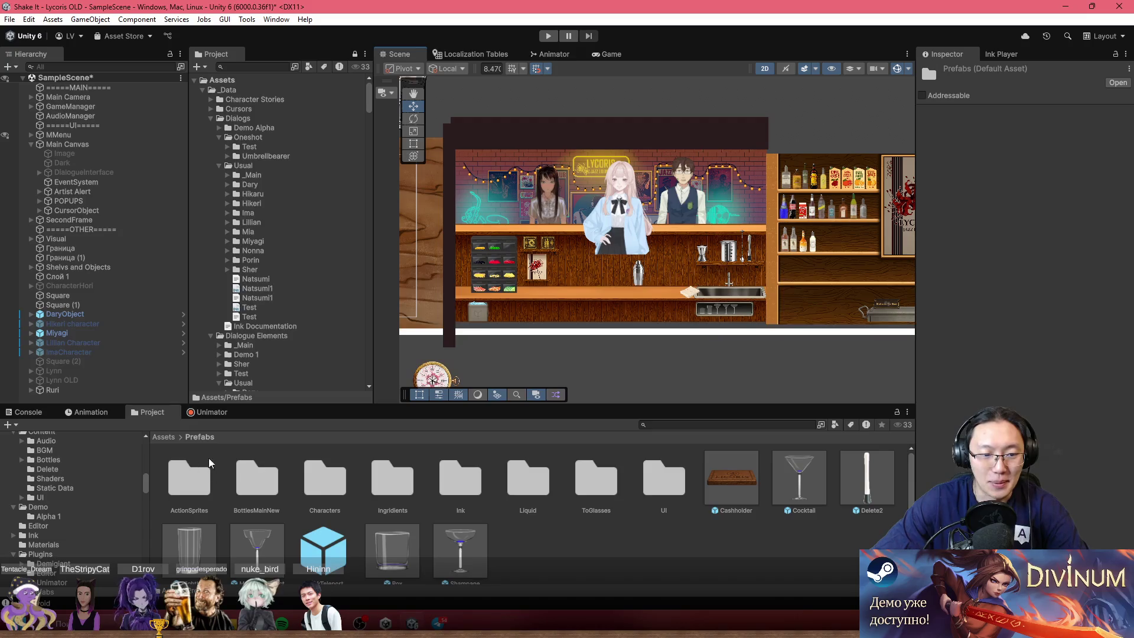
- Create a new folder named _GAME in the Assets root
left_click(172, 436)
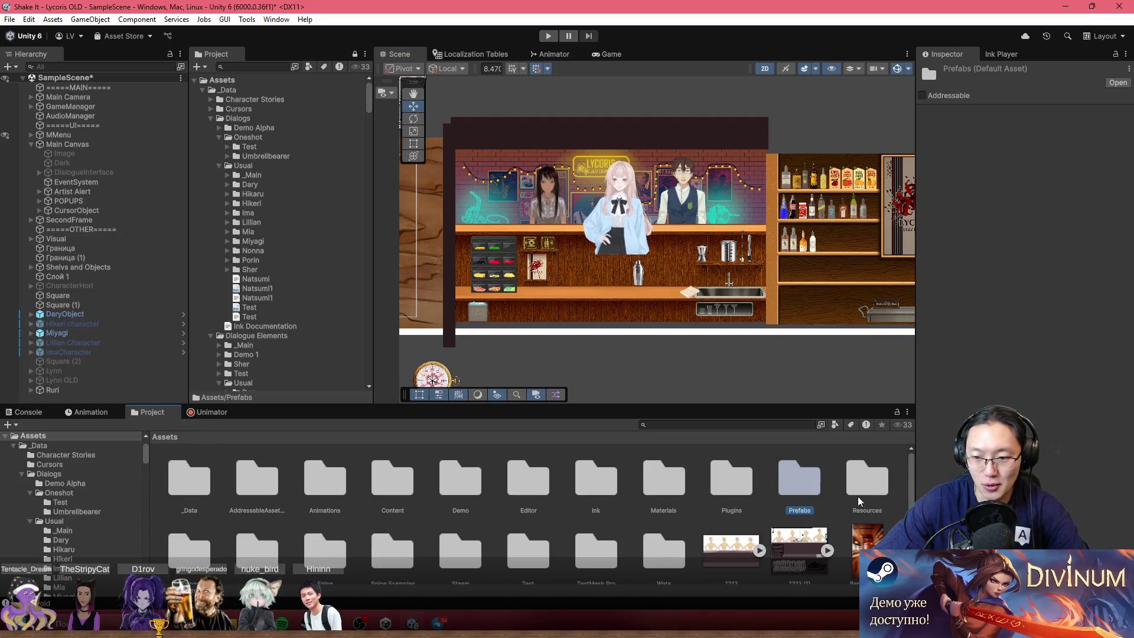
scroll(367, 482, "down", 5)
scroll(367, 520, "up", 5)
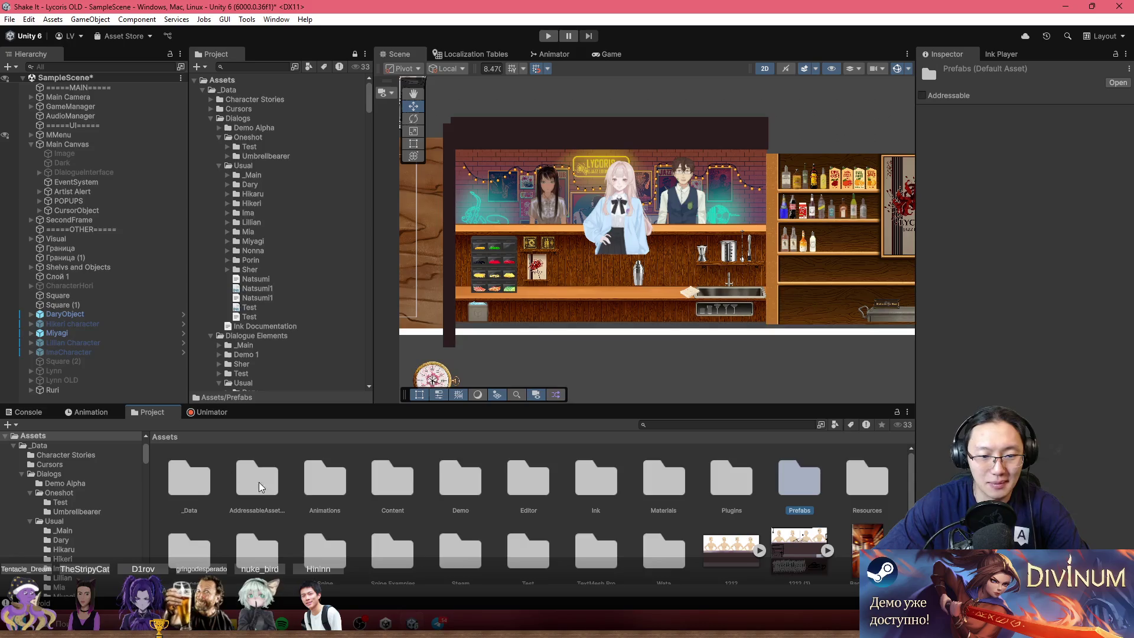
scroll(259, 482, "down", 5)
scroll(283, 509, "up", 5)
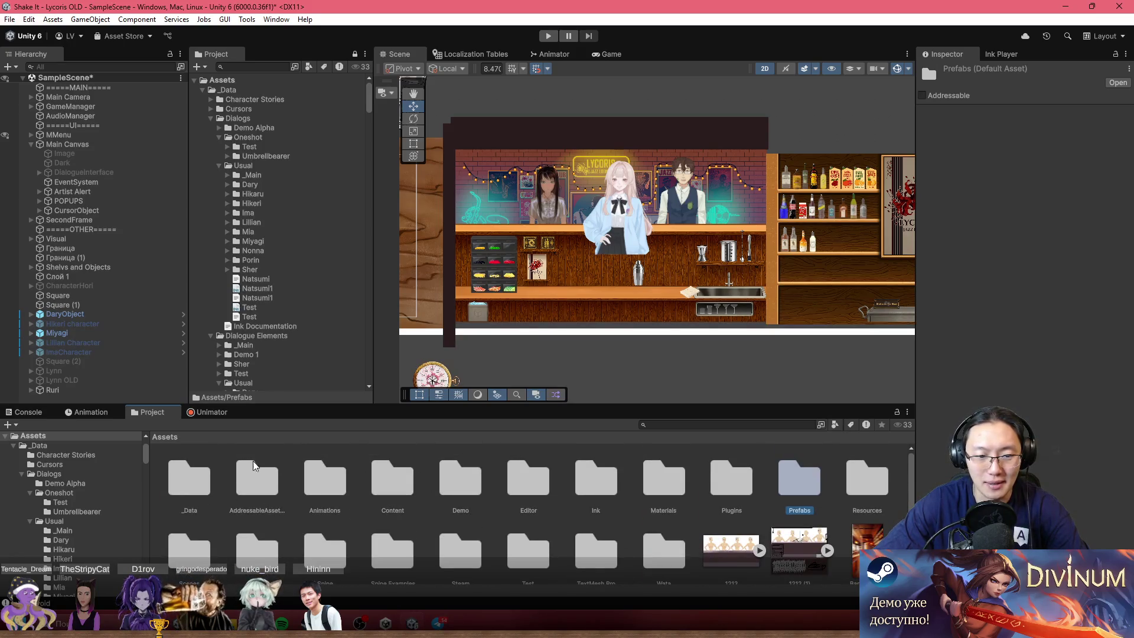
scroll(268, 470, "down", 5)
right_click(456, 545)
mouse_move(582, 181)
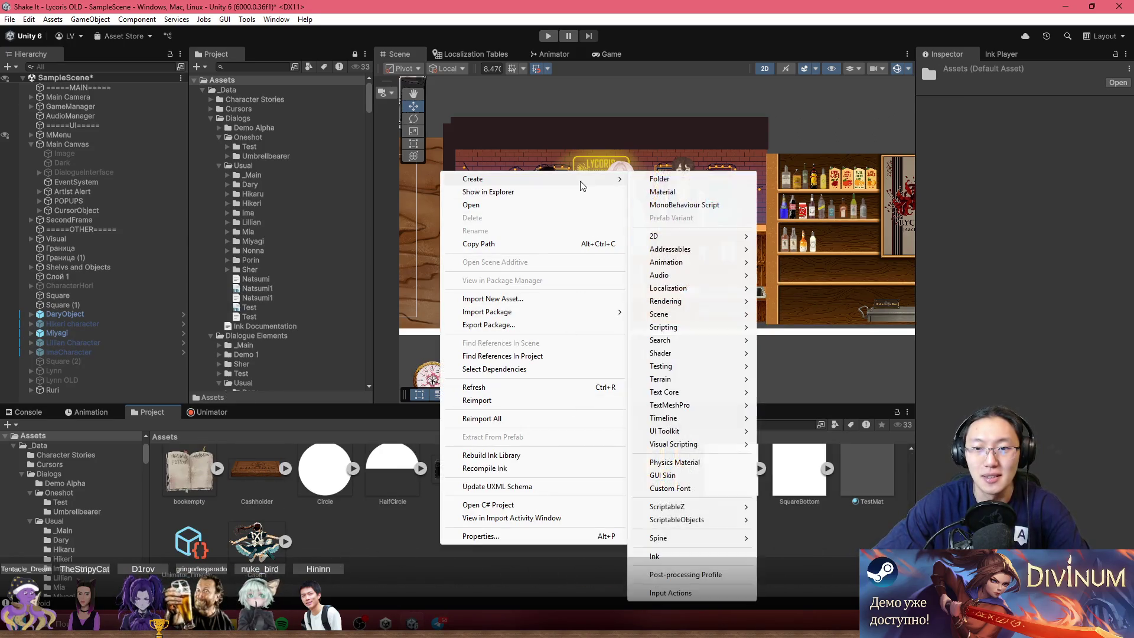
left_click(701, 182)
type("_GAME")
key("Return")
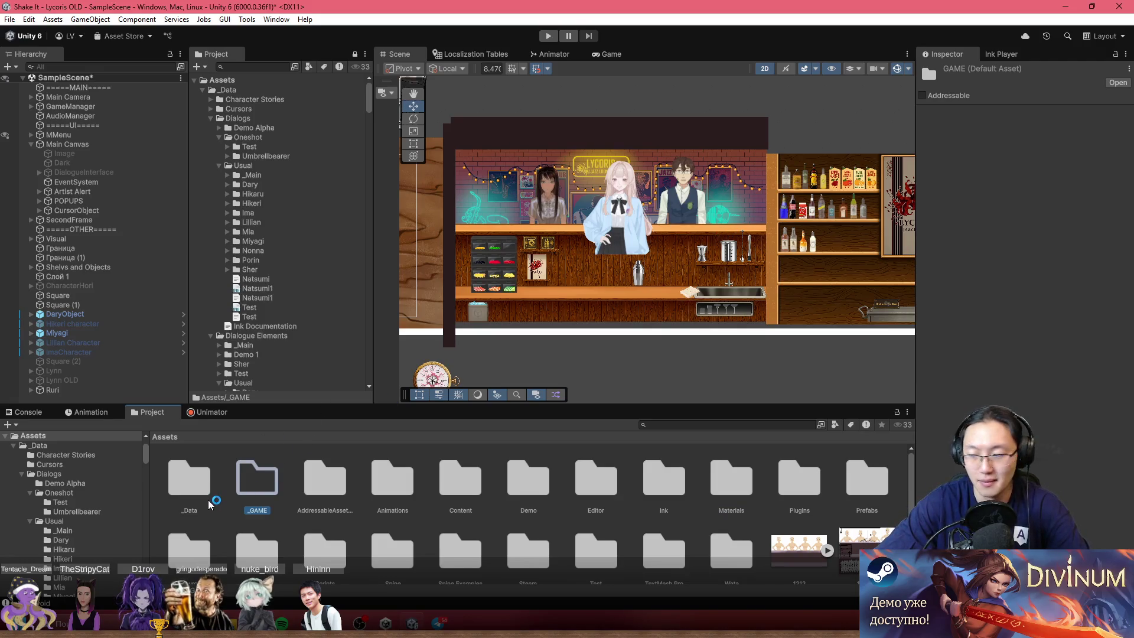
- Drag the _Data folder into _GAME, then shrink and close the Chrome window
left_click_drag(195, 482, 254, 486)
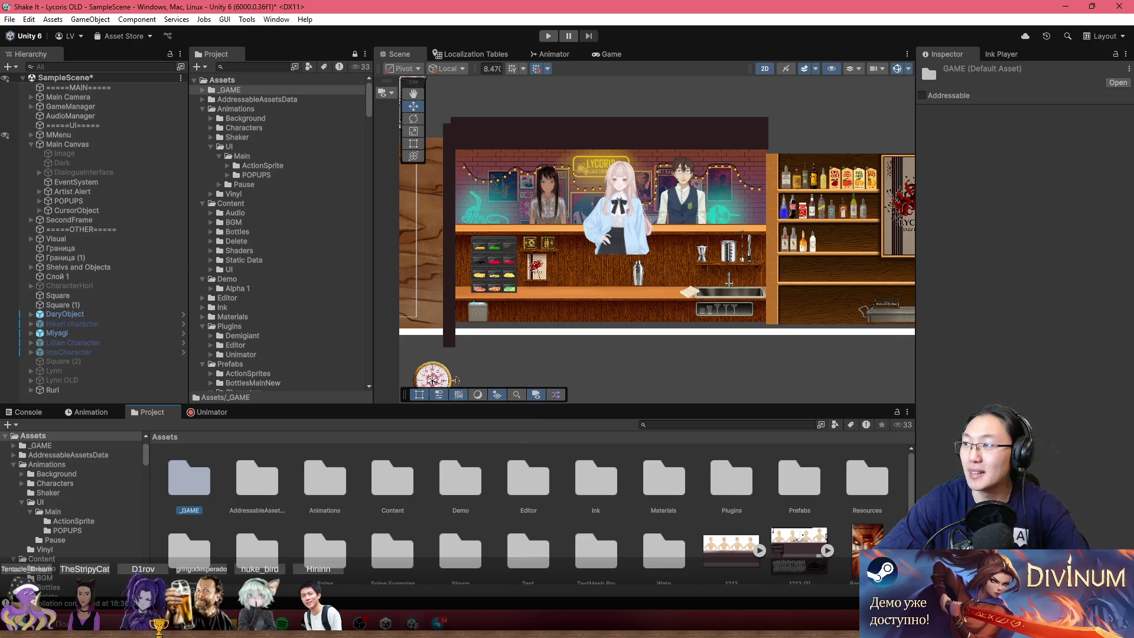
type("twitch.tv")
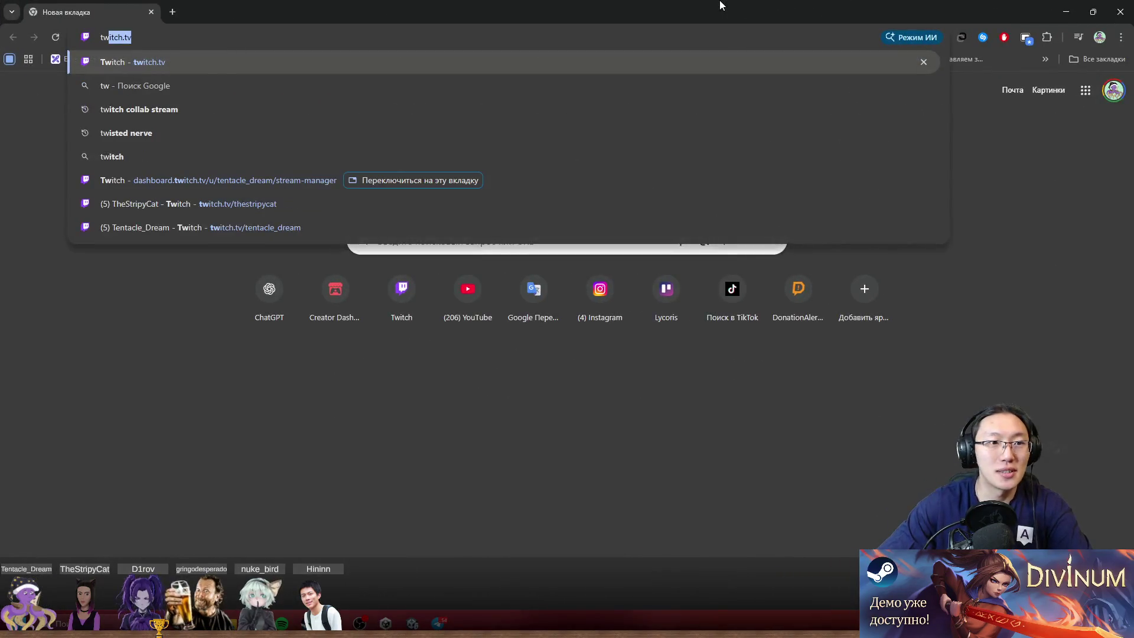
double_click(633, 6)
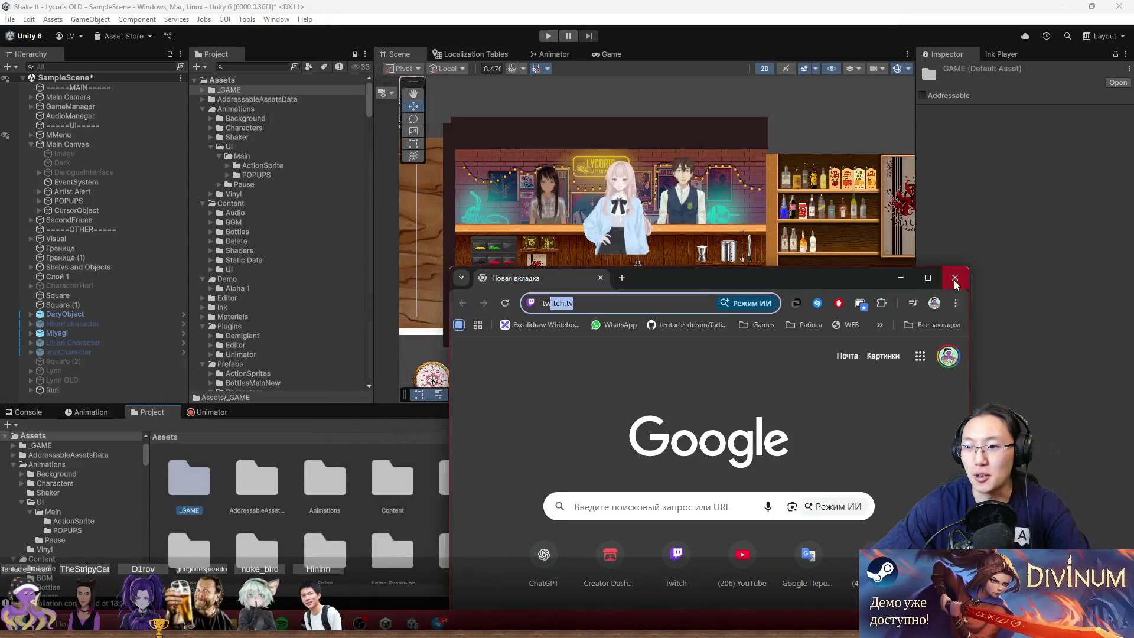
left_click(963, 279)
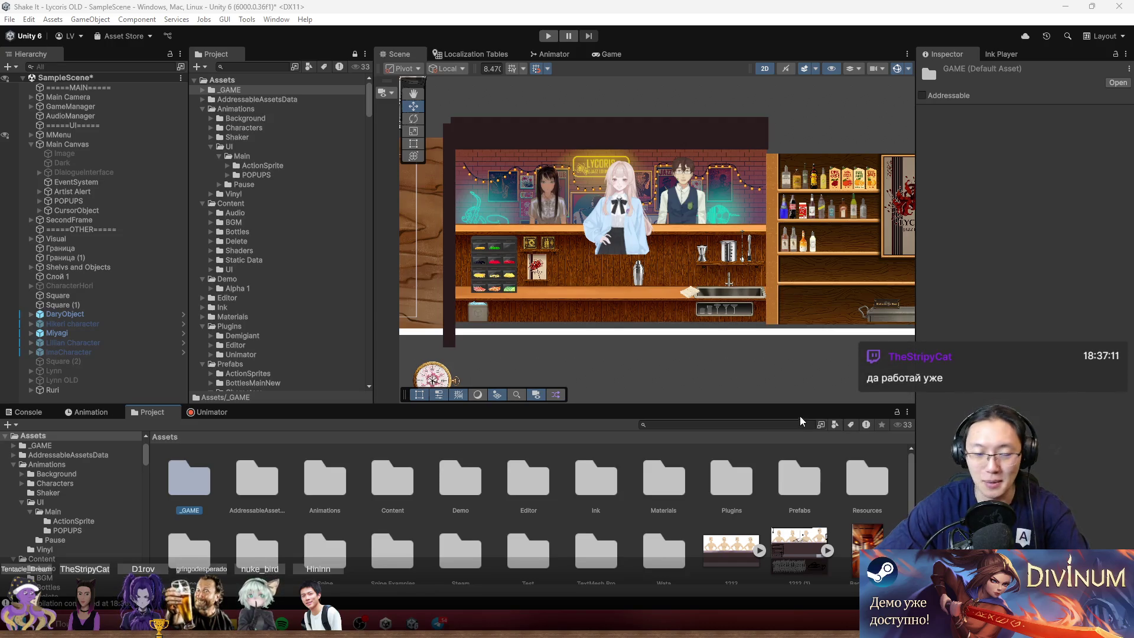
- Check the Animations folder's contents, then move Animations into _GAME
double_click(313, 491)
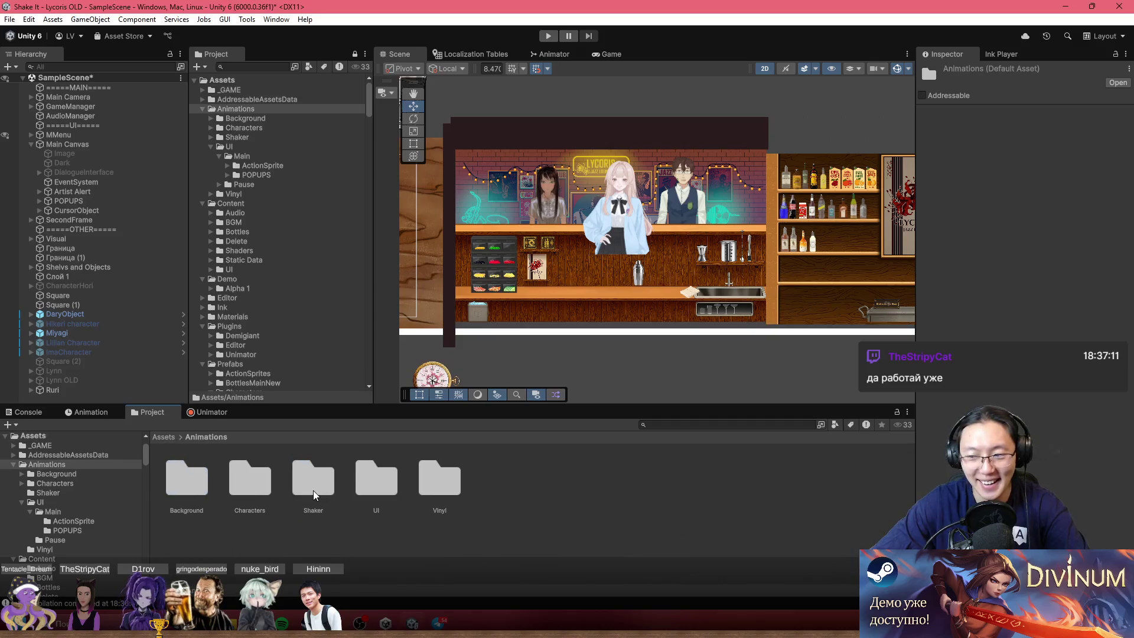
left_click(163, 437)
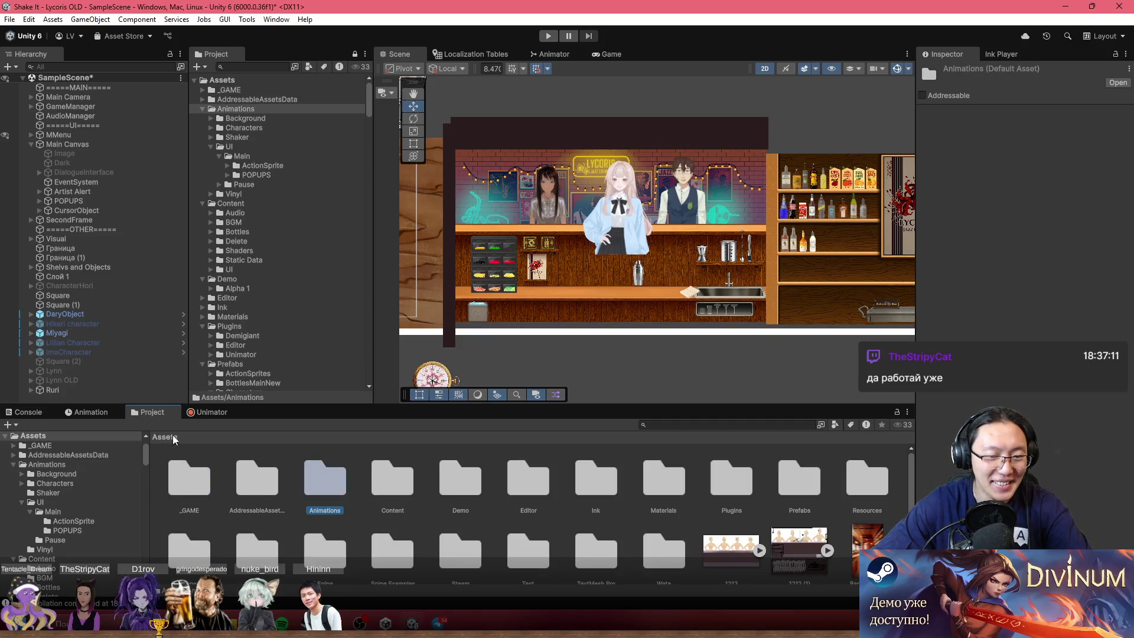
left_click_drag(200, 487, 198, 486)
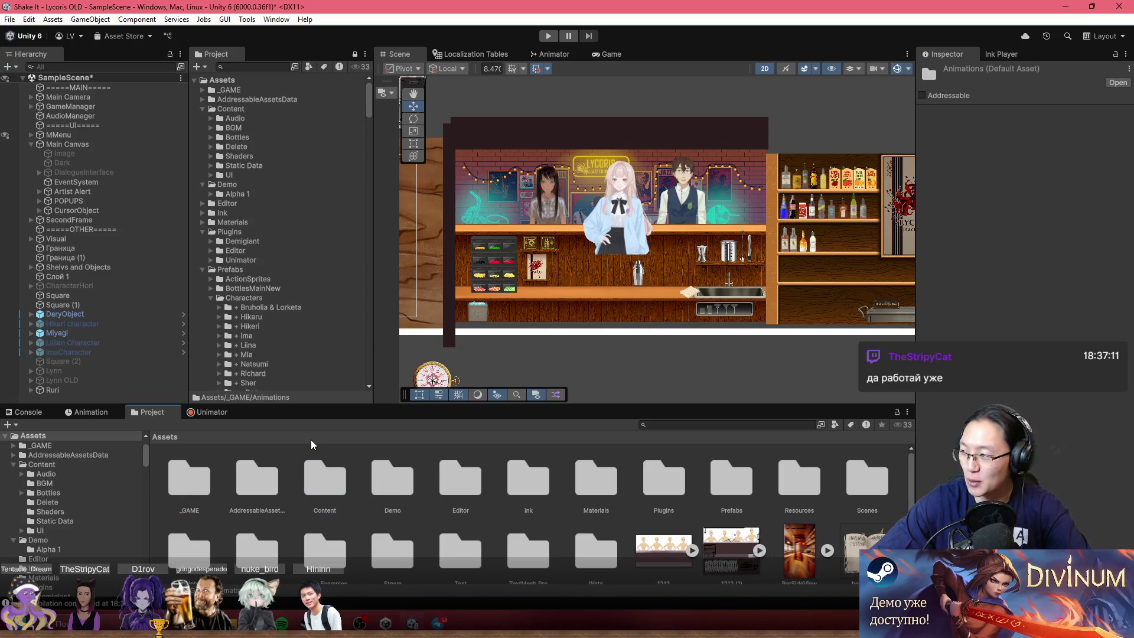
- Inspect Content's Static Data and BGM folders, then move Content into _GAME
left_click(327, 481)
double_click(327, 481)
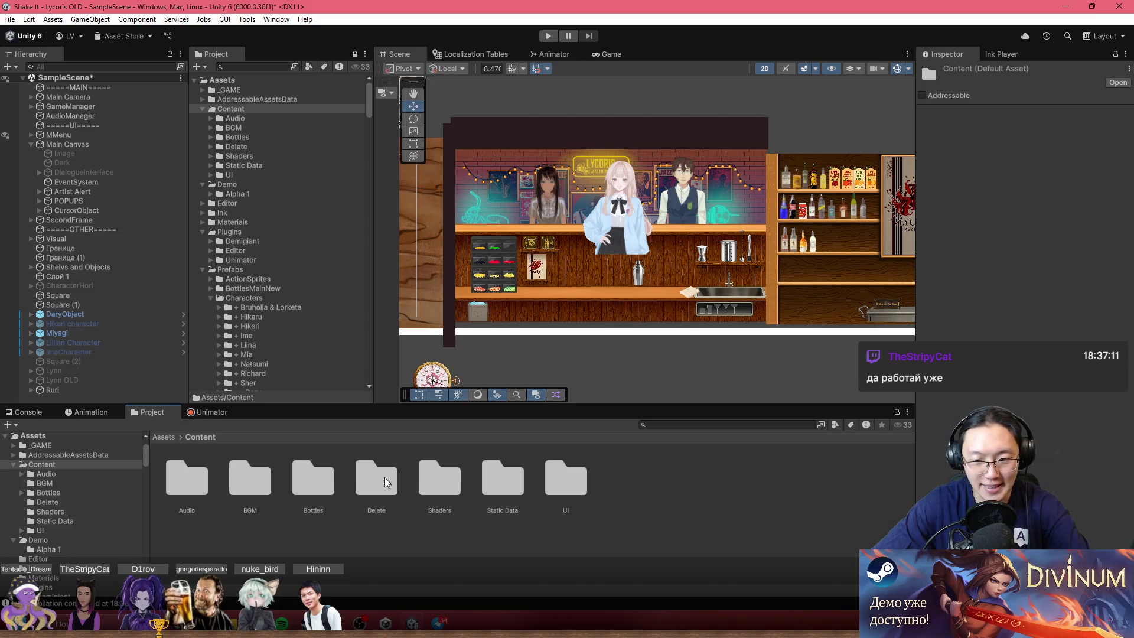
double_click(505, 482)
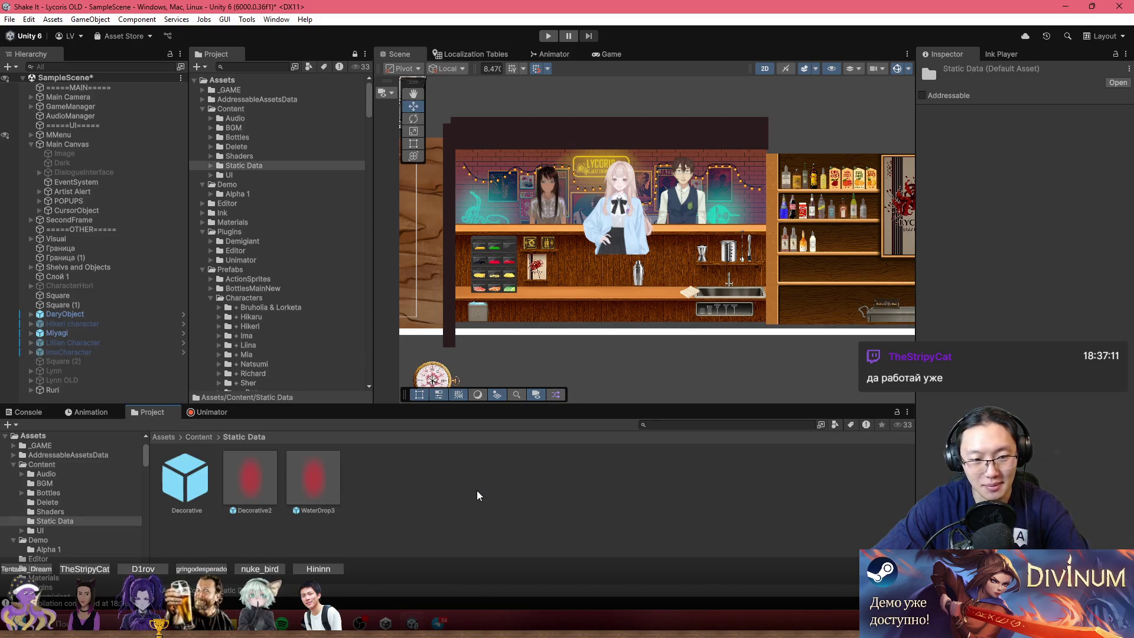
key("BackSpace")
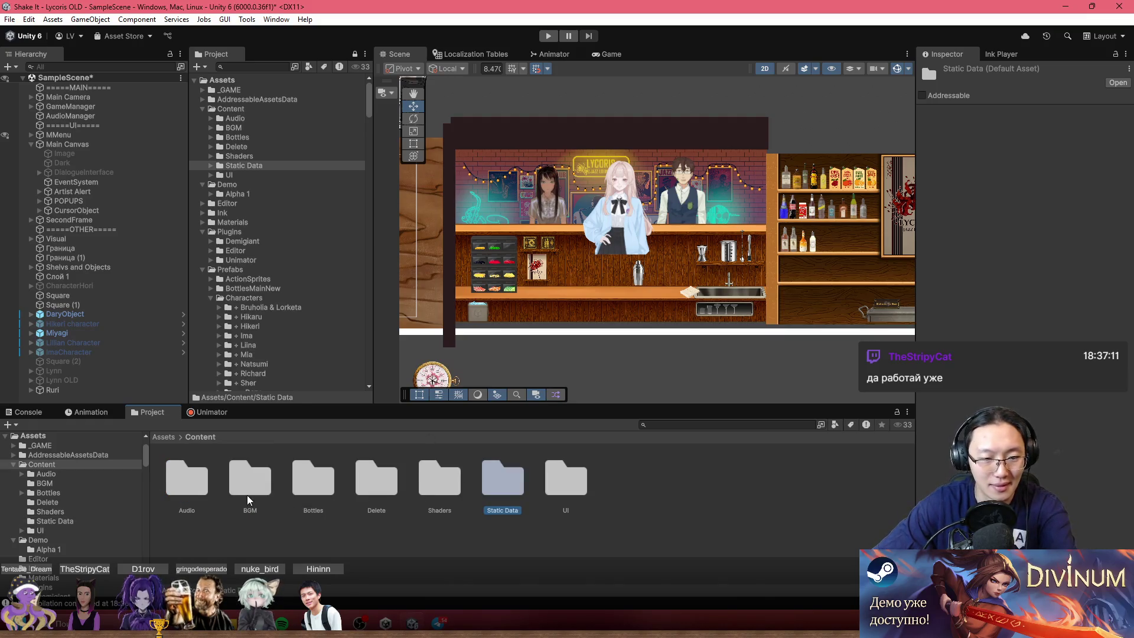
double_click(247, 495)
key("BackSpace")
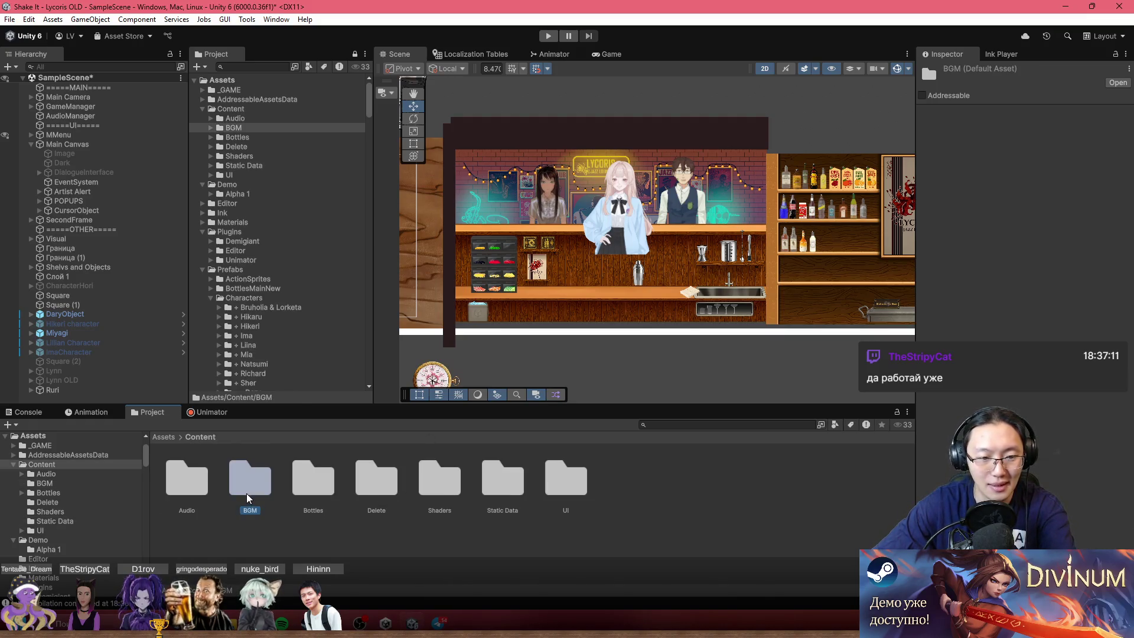
key("BackSpace")
left_click_drag(329, 484, 197, 483)
- Browse the Demo folder's Alpha 1 scenes and look through the Editor folder
double_click(321, 477)
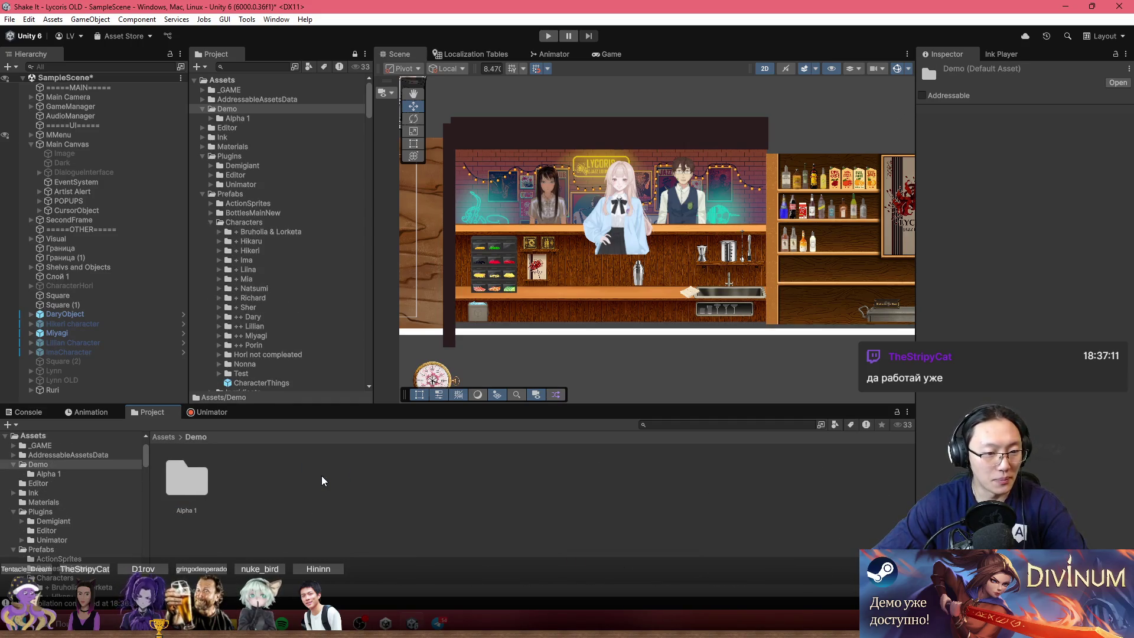
double_click(205, 476)
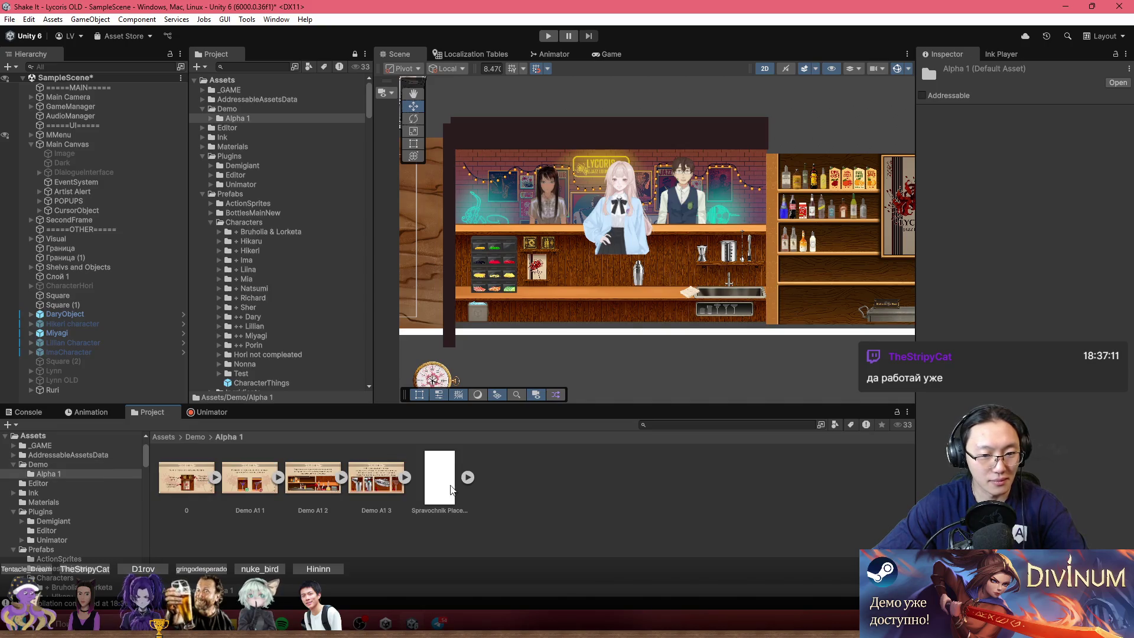
left_click(190, 437)
left_click(171, 437)
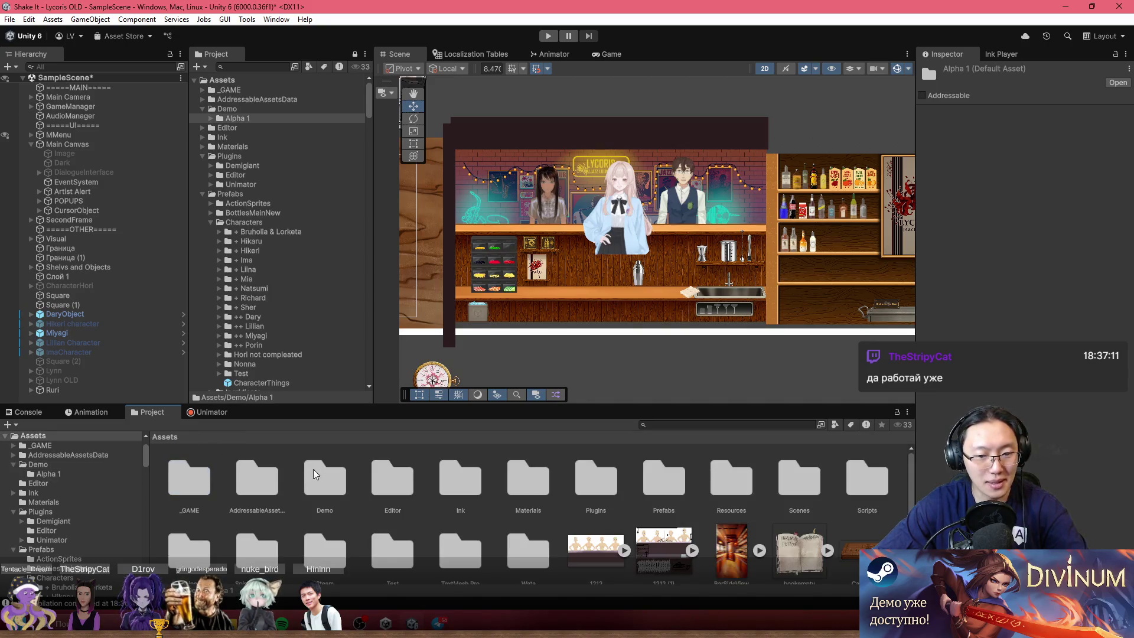
left_click(389, 483)
double_click(391, 482)
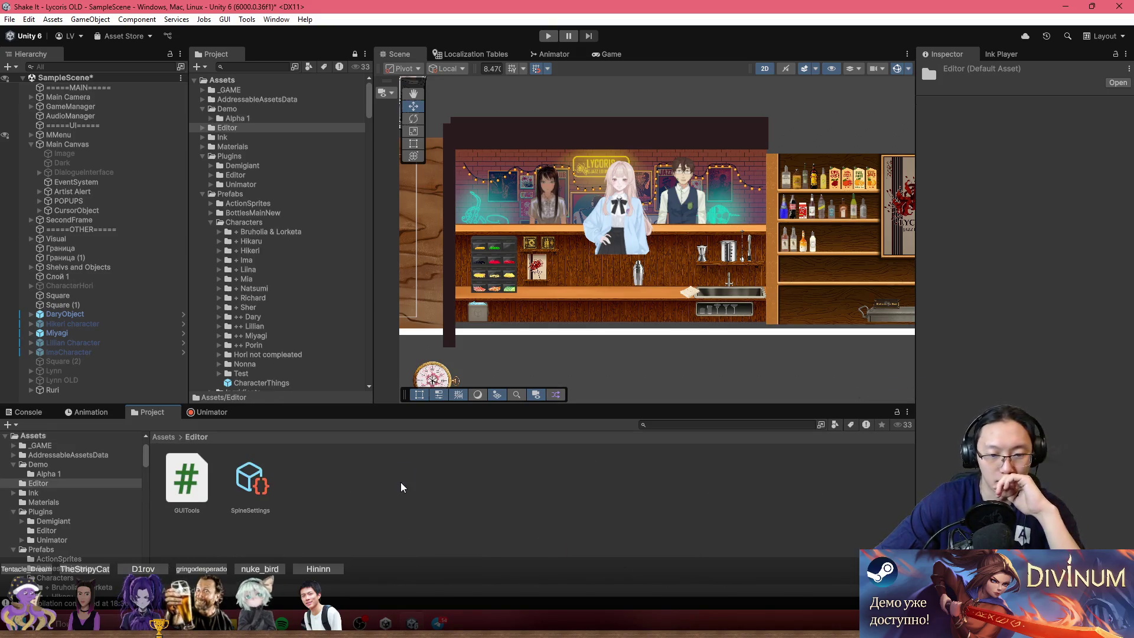
left_click(165, 438)
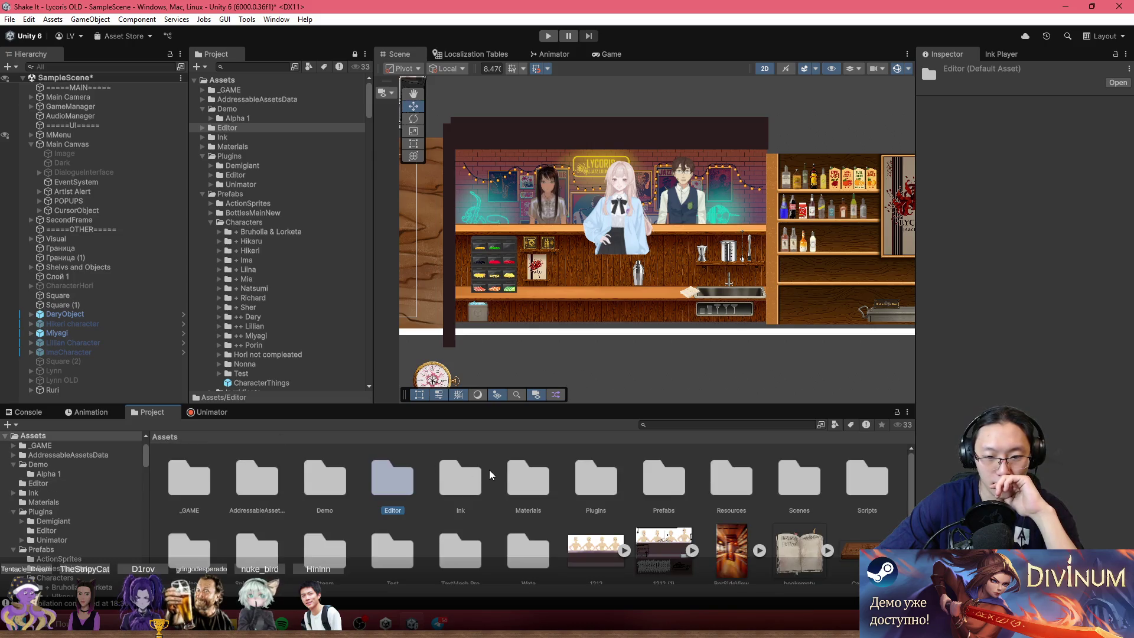
double_click(385, 484)
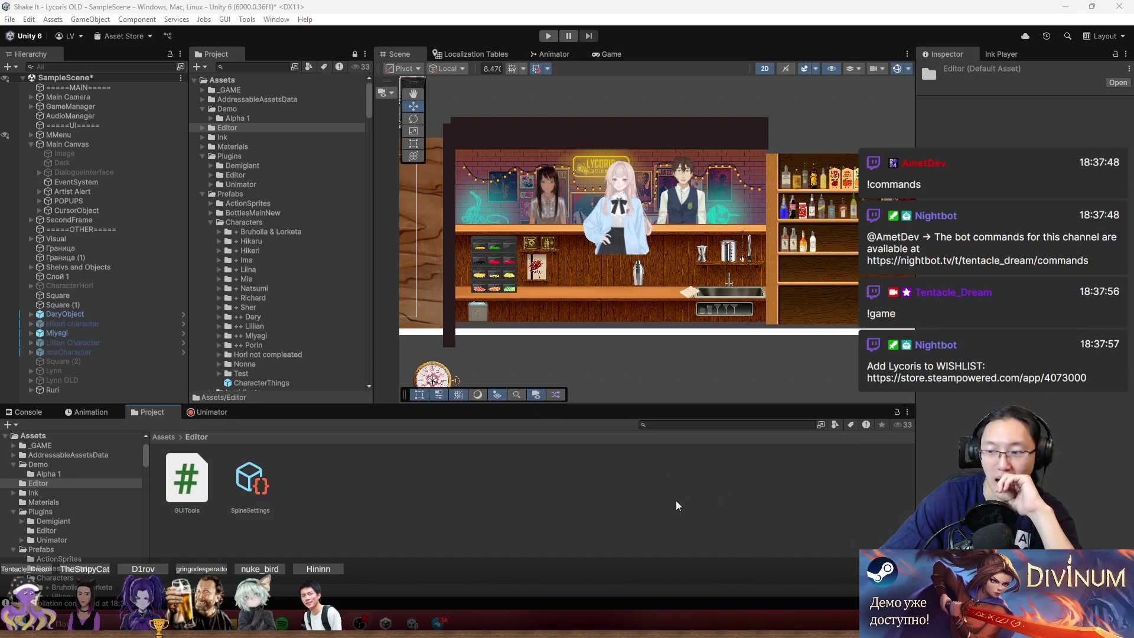
left_click(329, 484)
left_click(156, 437)
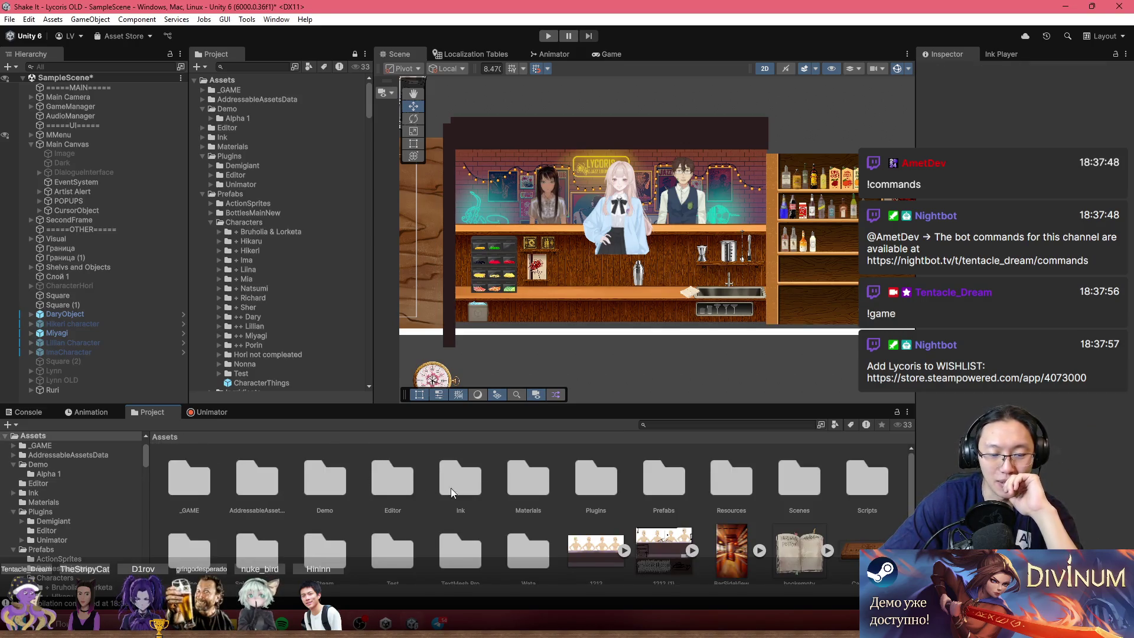
double_click(382, 494)
key("BackSpace")
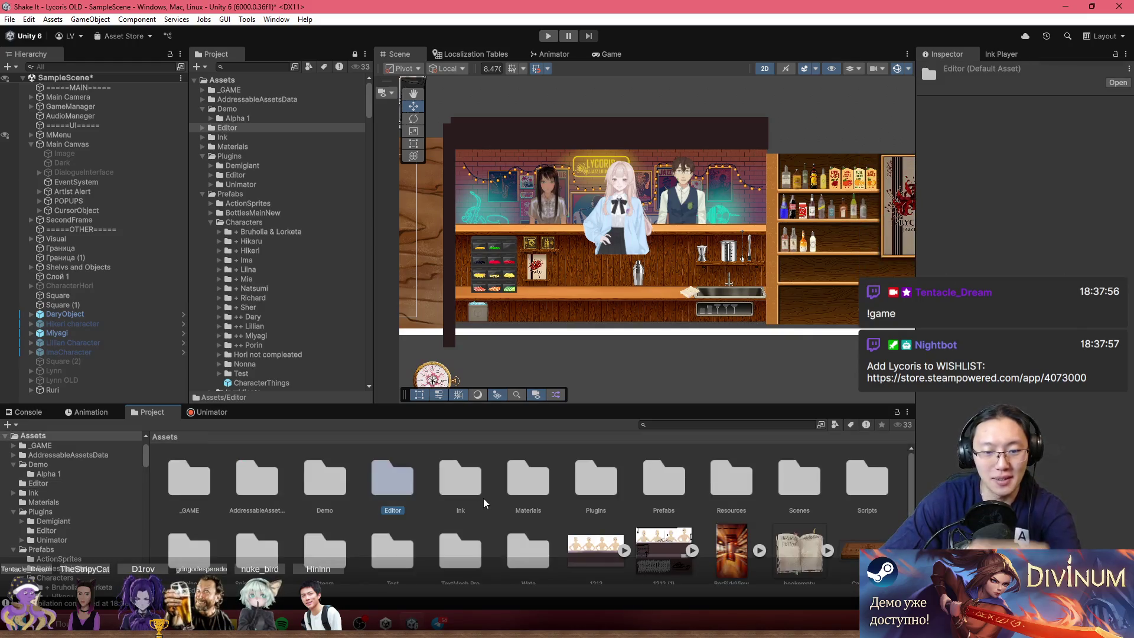
- Check the Square material in Materials and the Plugins folder, then select Prefabs
left_click(460, 490)
double_click(515, 487)
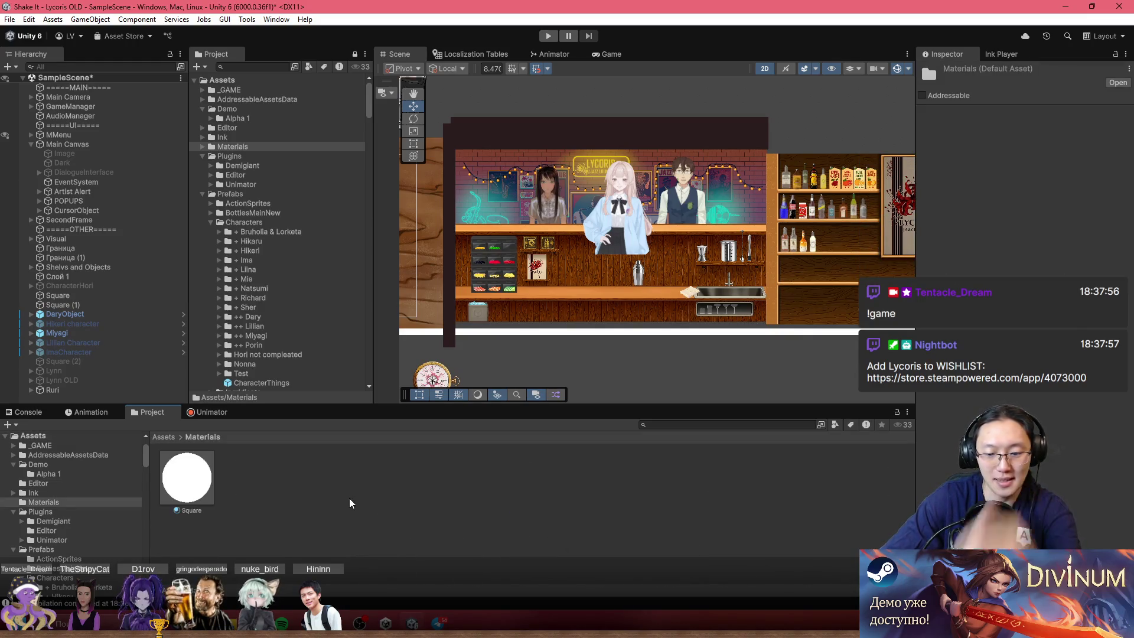
key("BackSpace")
double_click(530, 489)
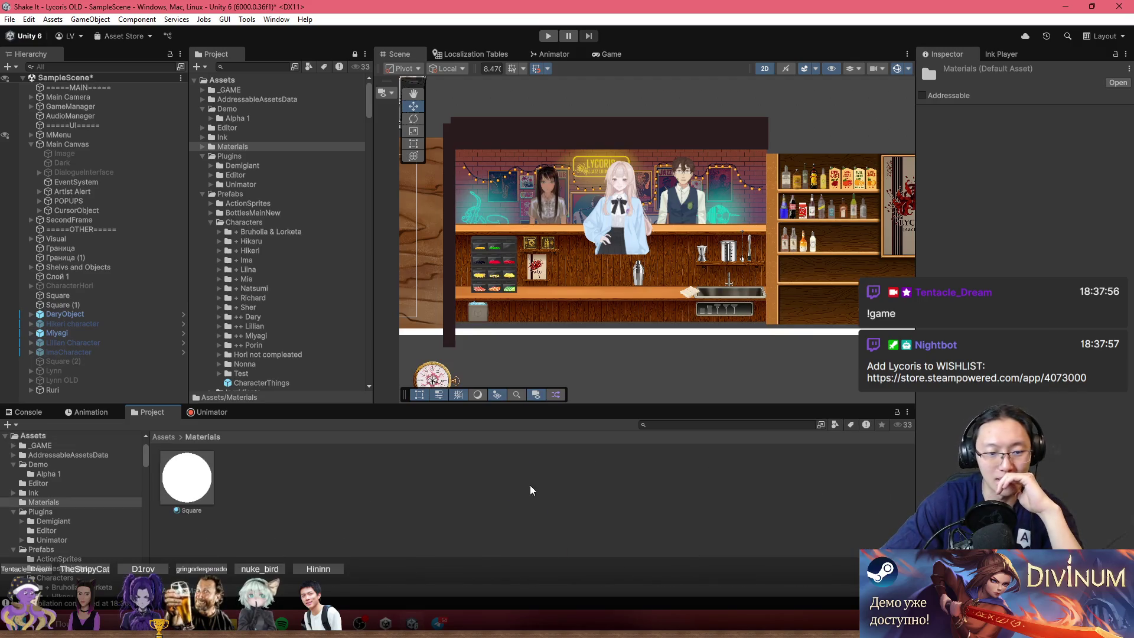
left_click(199, 491)
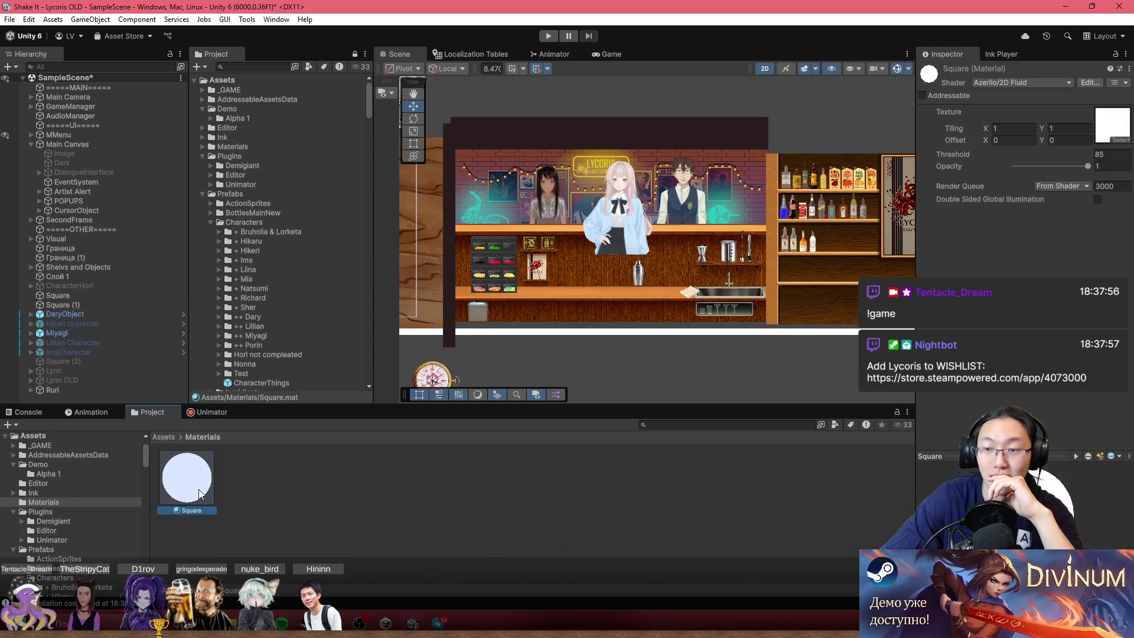
left_click(164, 436)
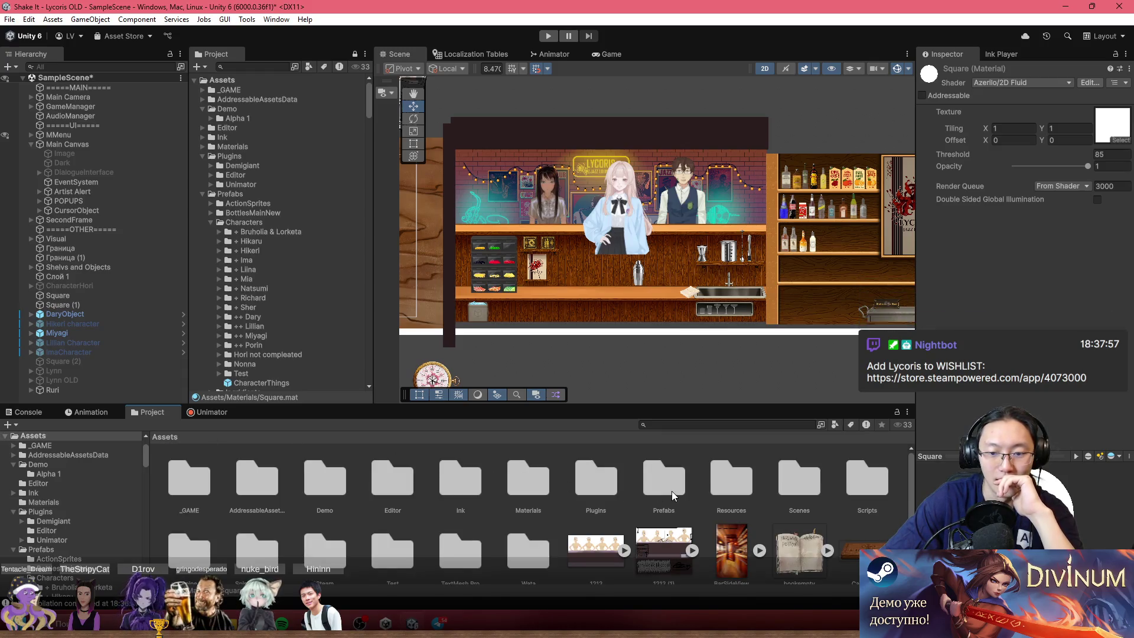
double_click(596, 482)
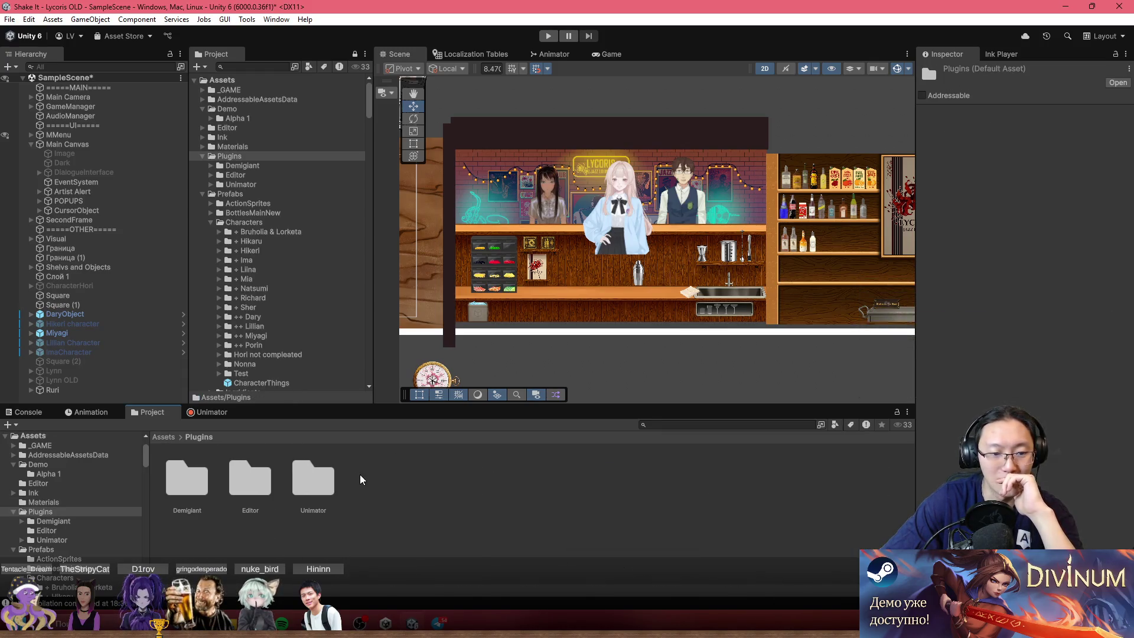
key("BackSpace")
left_click(661, 484)
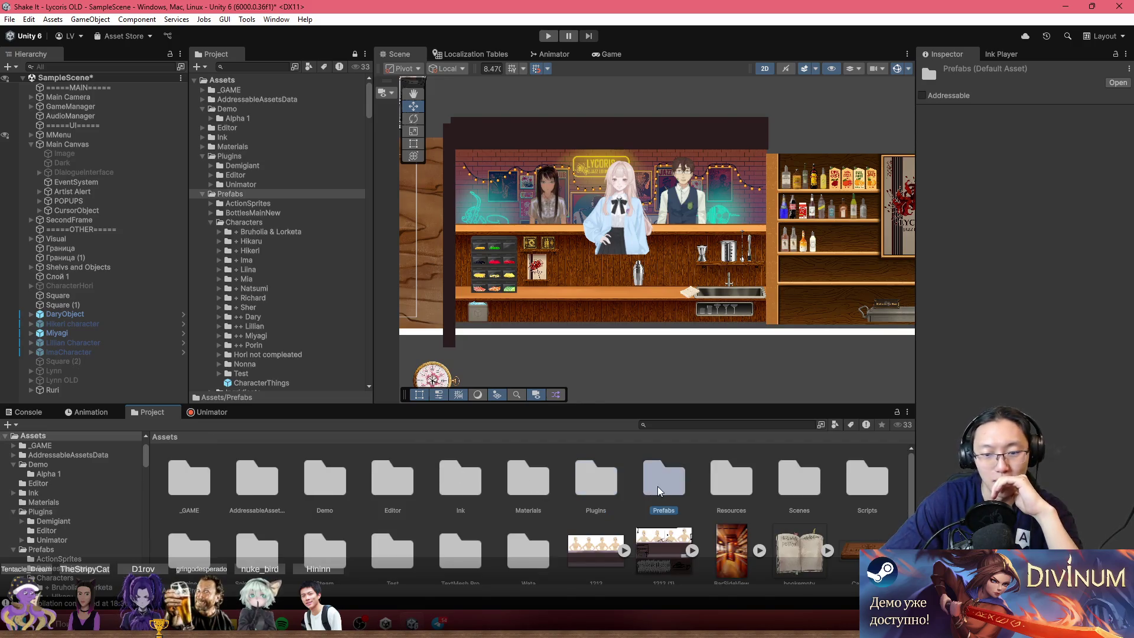
- Move Prefabs into _GAME, then check the Resources and Scripts folders
left_click_drag(194, 481, 195, 482)
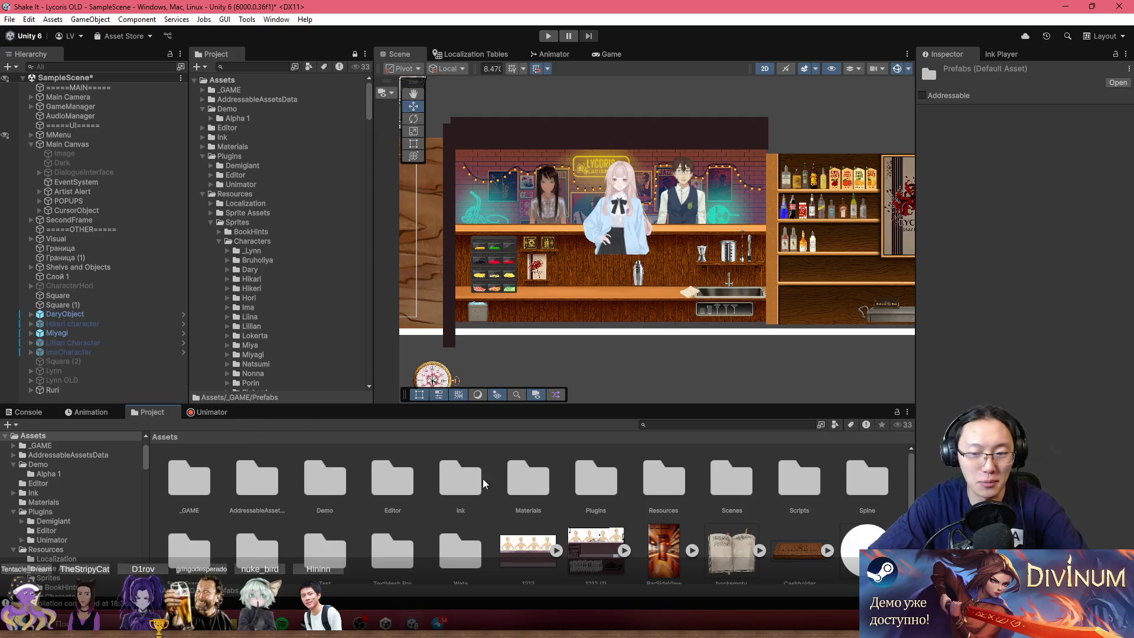
left_click(663, 486)
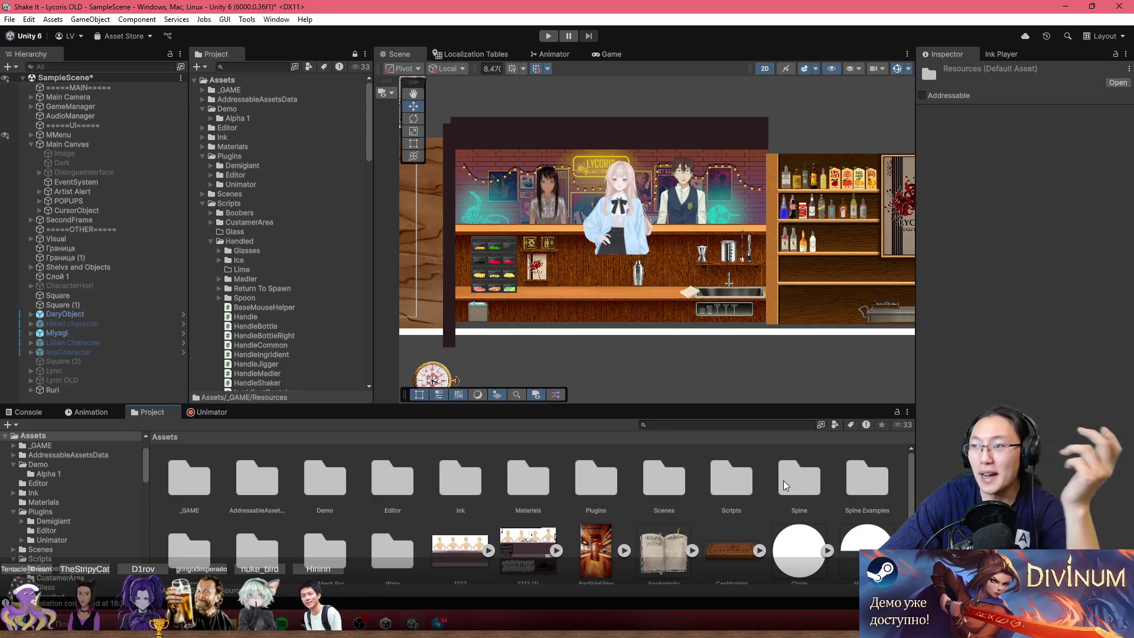
double_click(738, 492)
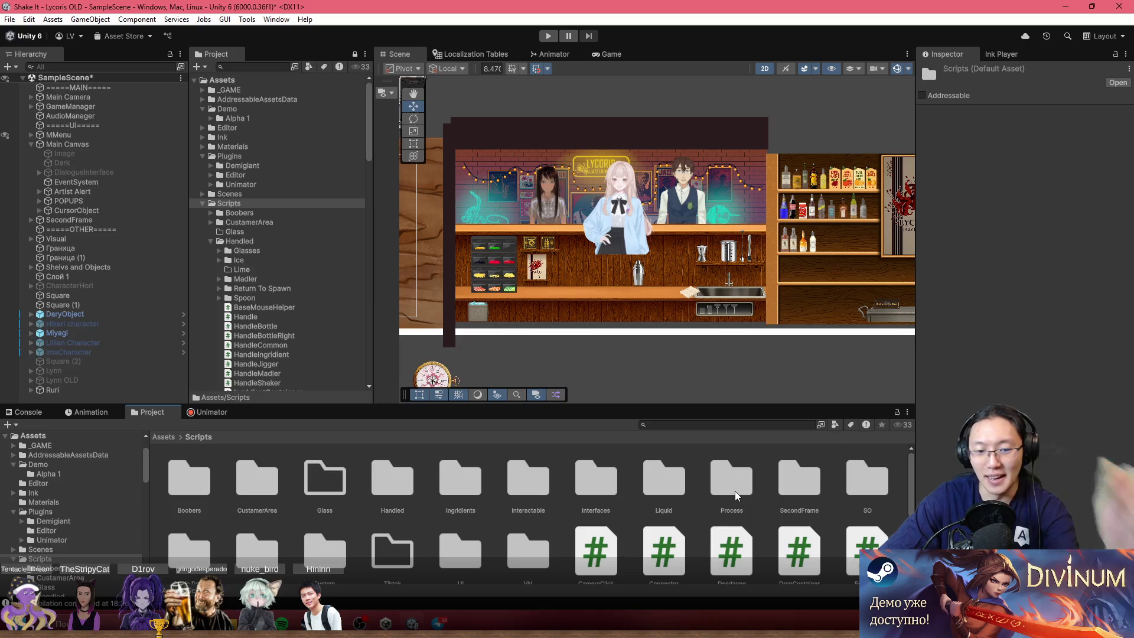
key("BackSpace")
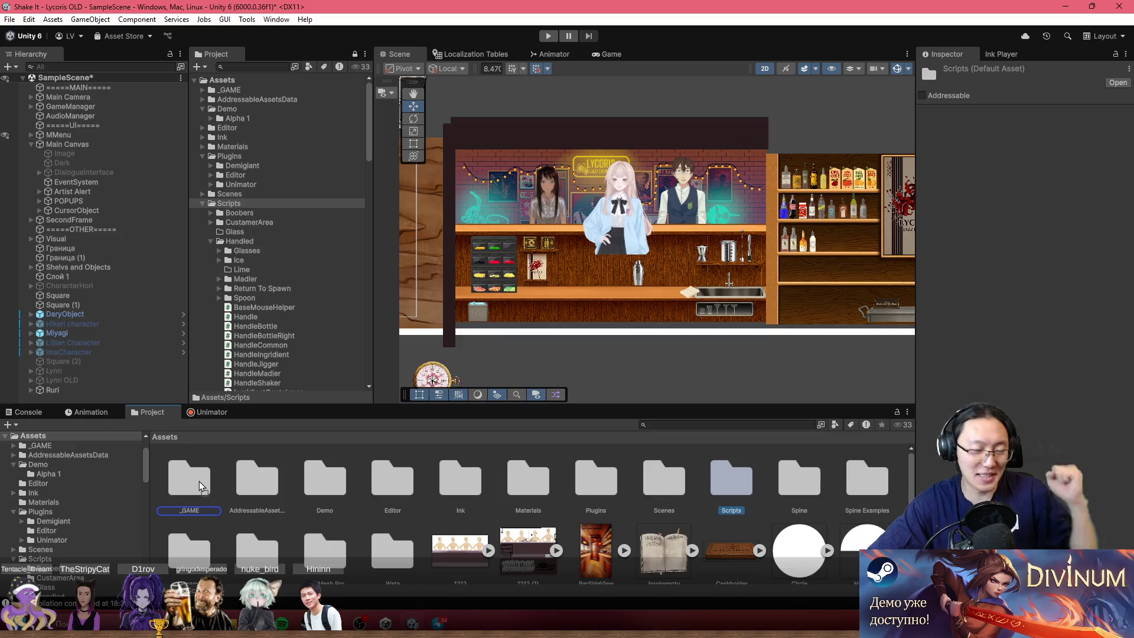
- Drag the Scripts folder from the Assets grid onto _GAME
left_click_drag(194, 481, 732, 492)
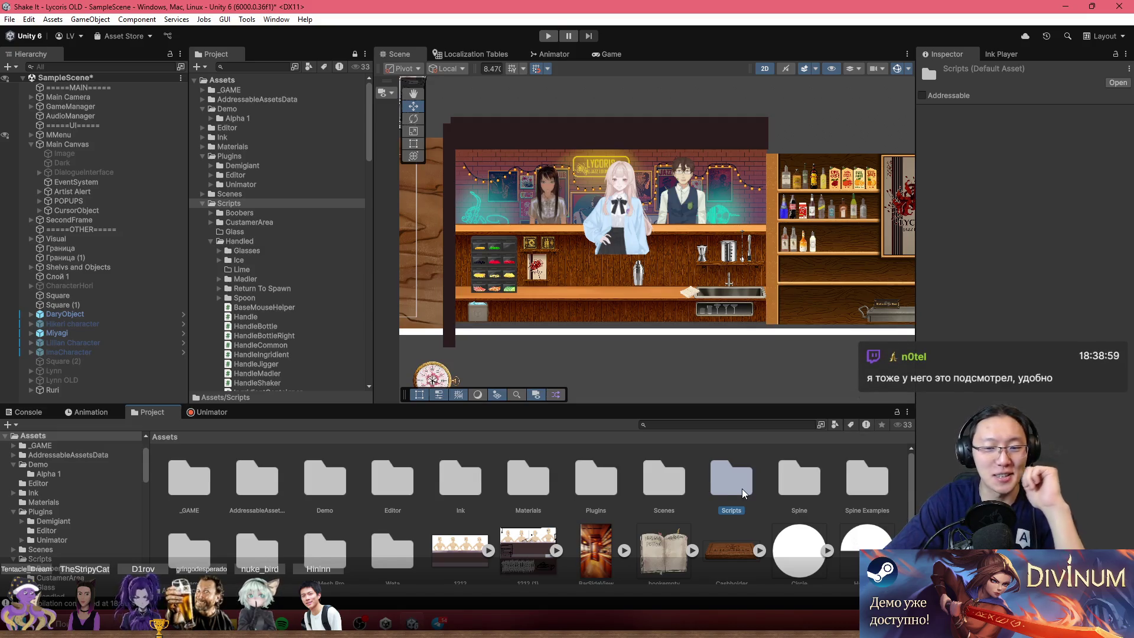
mouse_move(743, 488)
left_mouse_down()
mouse_move(212, 515)
mouse_move(197, 488)
left_mouse_up()
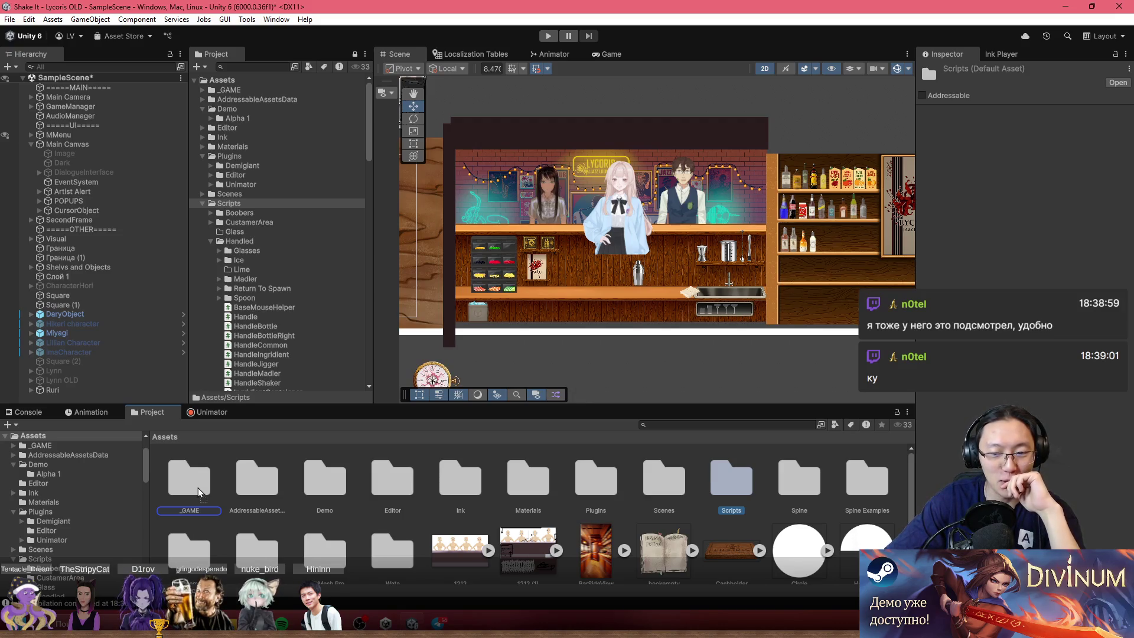
left_click_drag(197, 488, 197, 488)
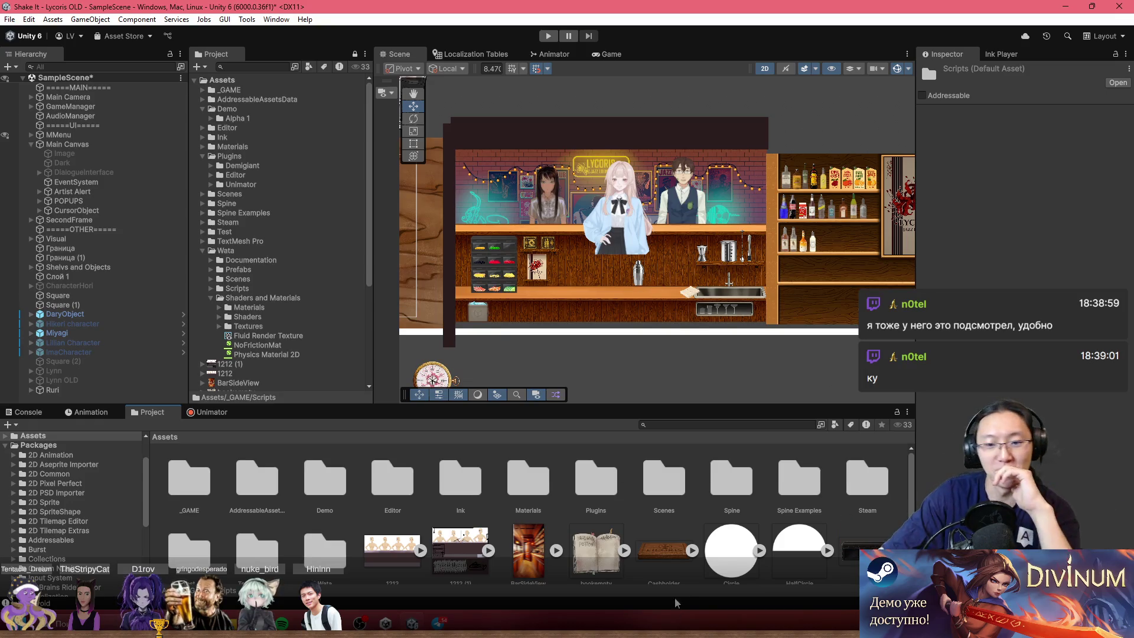
- In the Steam folder, test-drop the Paper sprite into the scene, then delete Paper_0
double_click(878, 491)
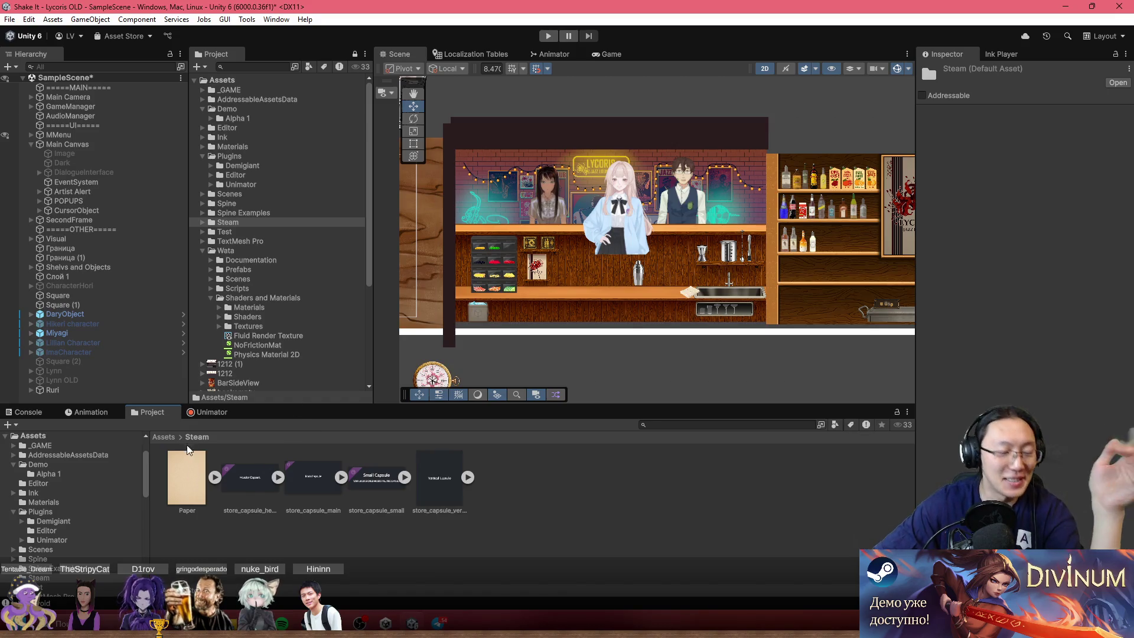
mouse_move(183, 455)
left_mouse_down()
mouse_move(182, 473)
mouse_move(475, 280)
mouse_move(684, 289)
mouse_move(615, 205)
mouse_move(595, 223)
left_mouse_up()
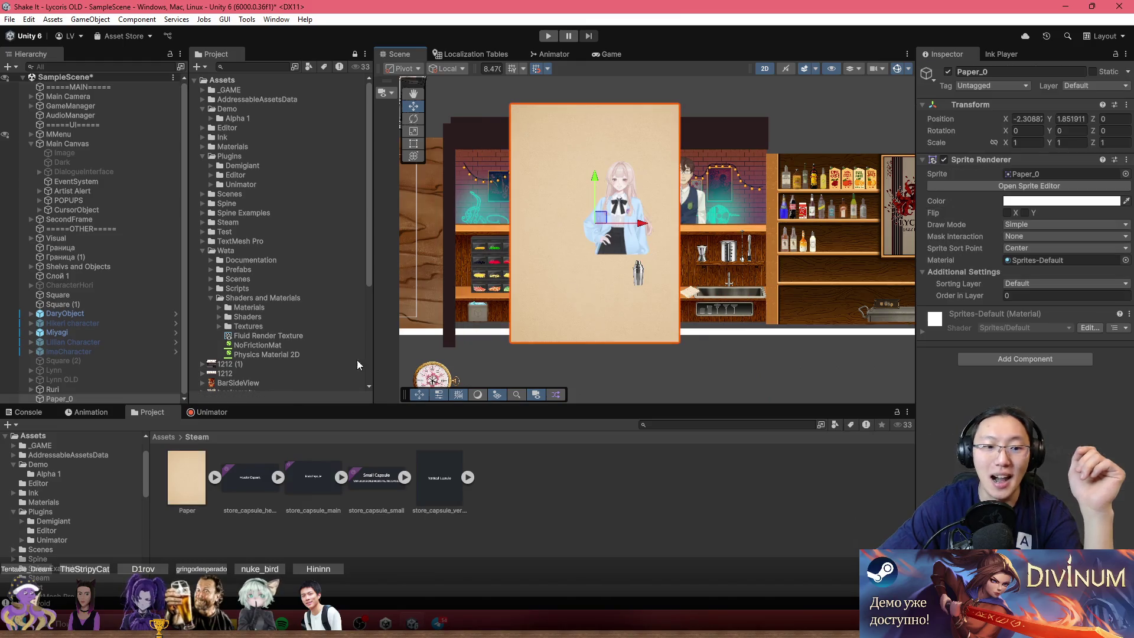
key("Delete")
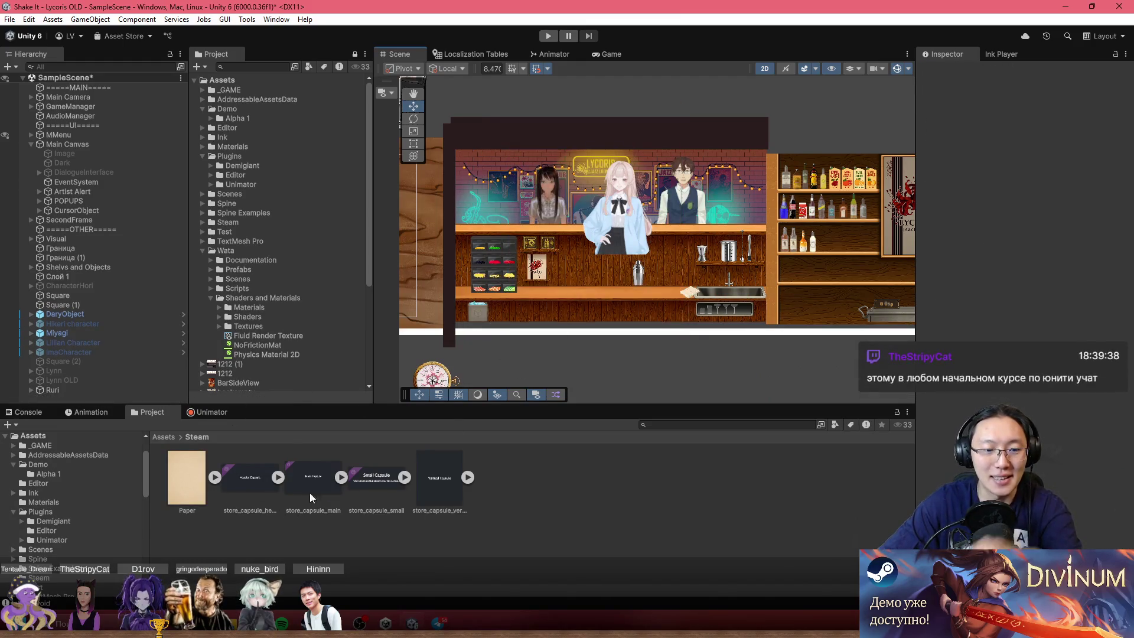
- Back at the Assets root, select the Wata folder, then open _GAME
left_click(163, 436)
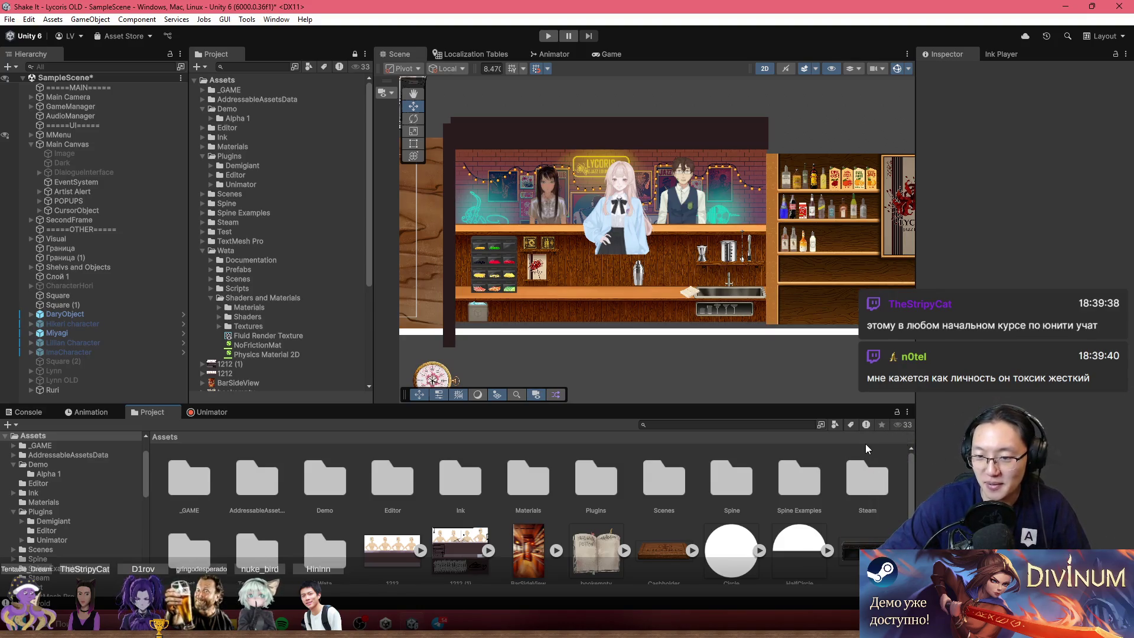
scroll(860, 492, "down", 2)
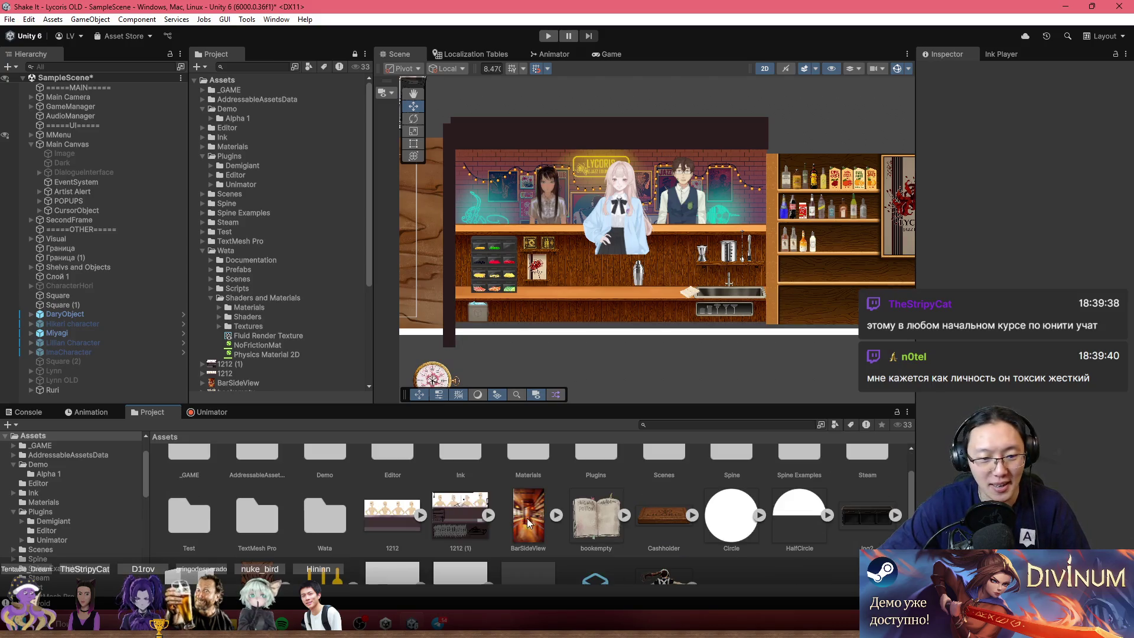
left_click(325, 518)
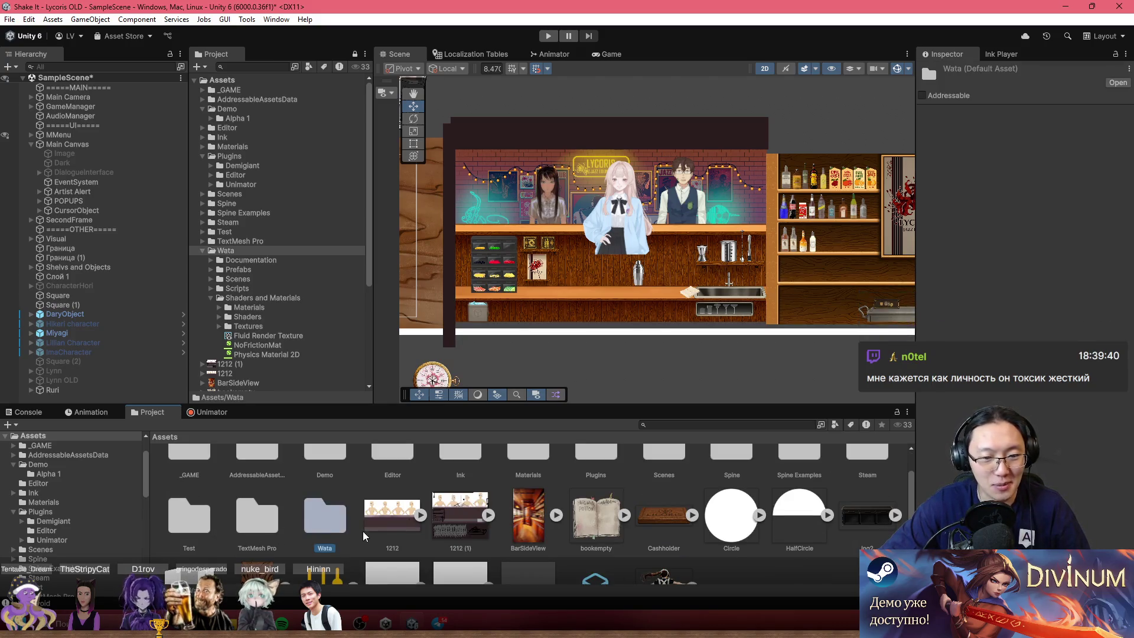
scroll(411, 540, "up", 2)
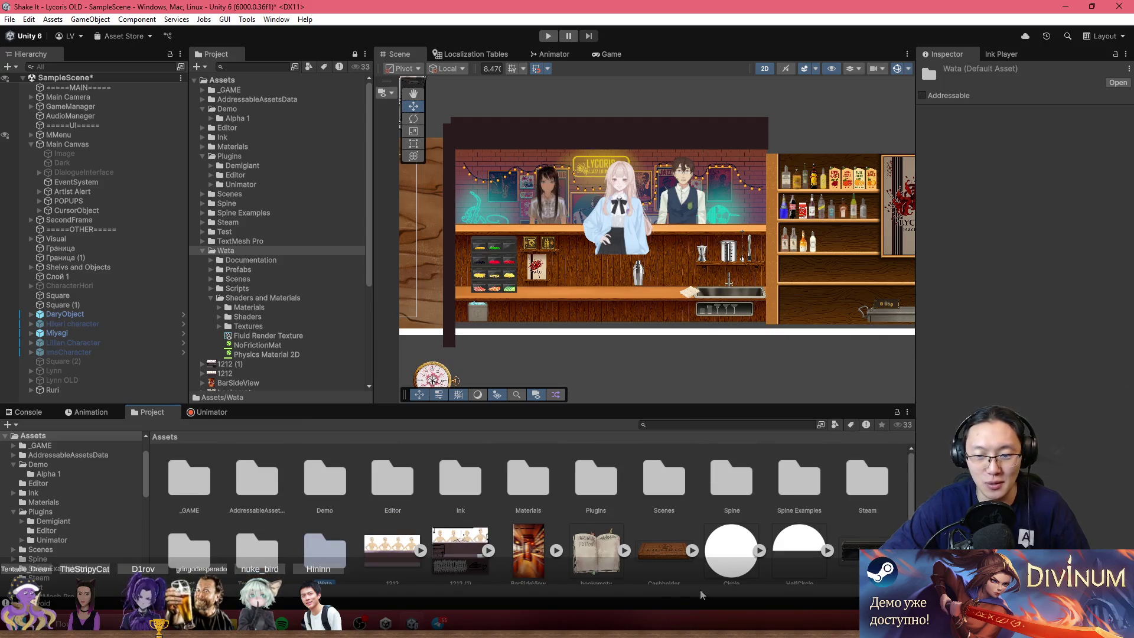
scroll(728, 572, "down", 3)
scroll(590, 516, "up", 3)
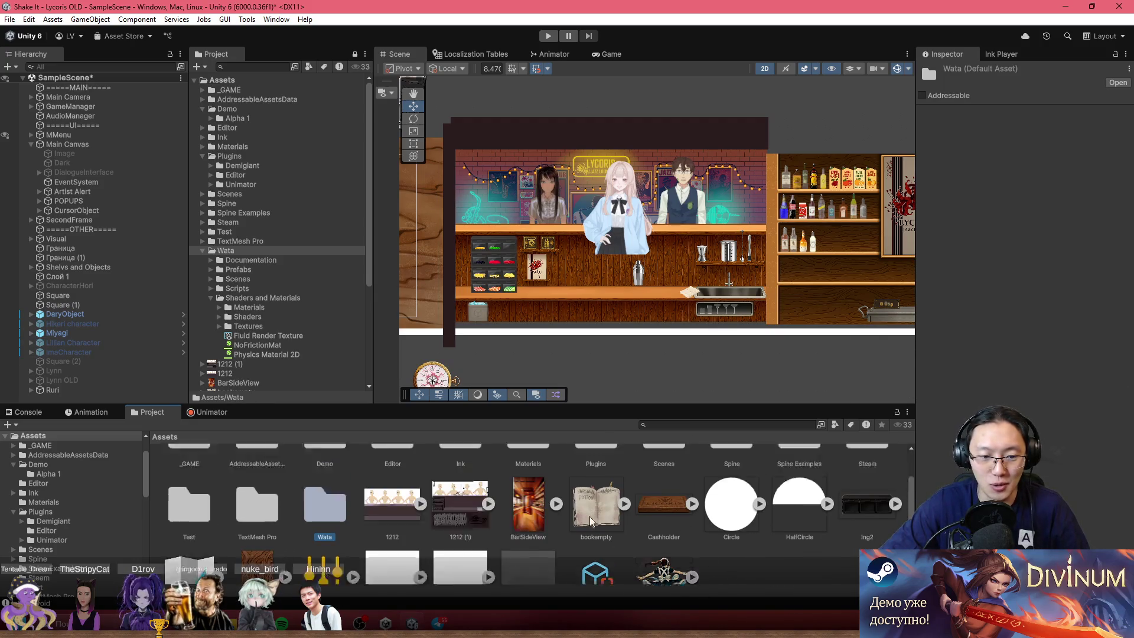
double_click(184, 481)
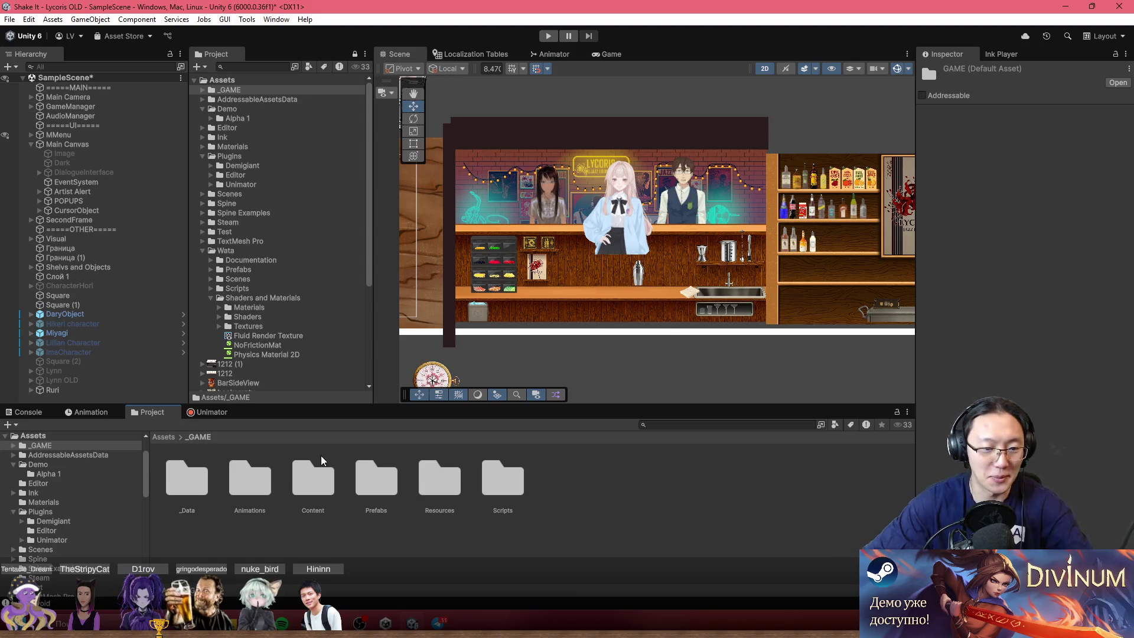
- Open Resources and Sprites, peek into Localization, then return up to the _GAME folder
double_click(434, 481)
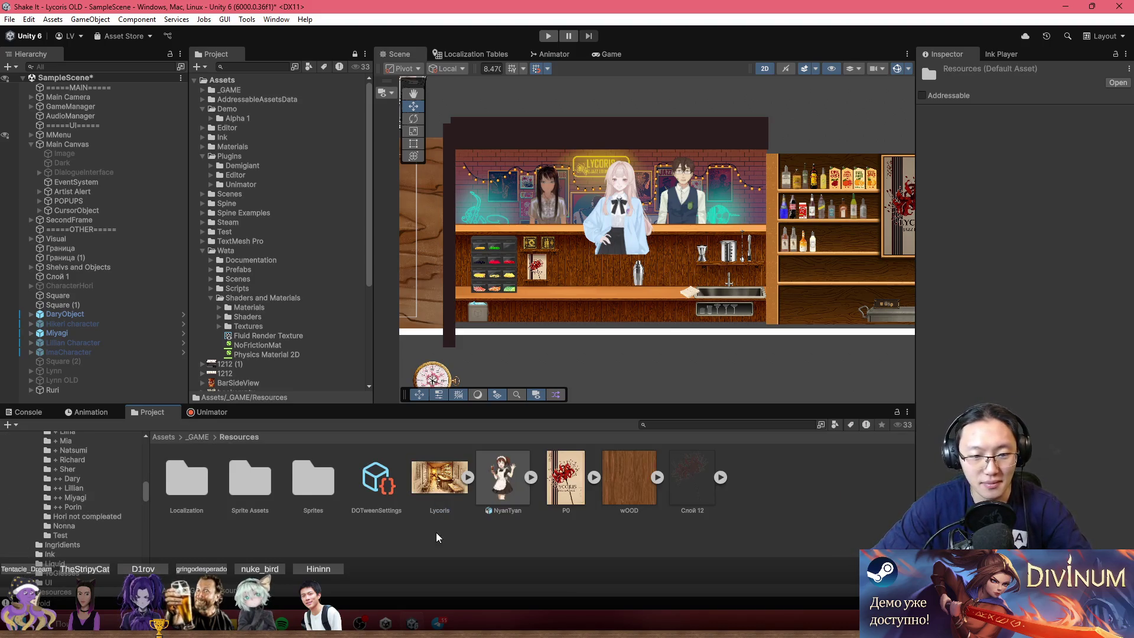
double_click(299, 474)
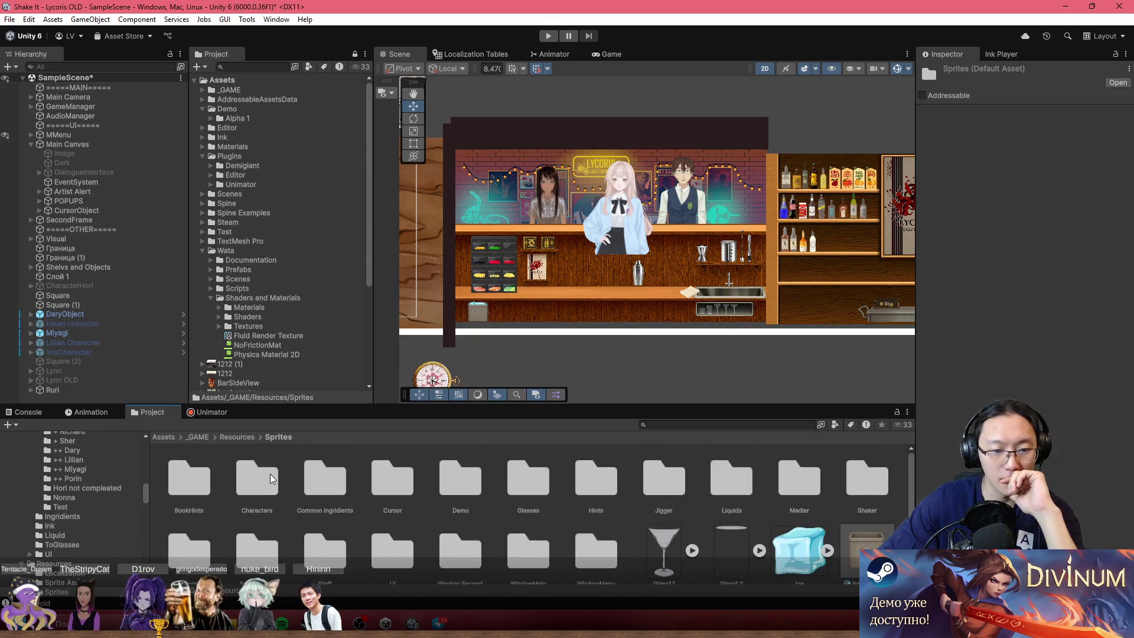
left_click(241, 439)
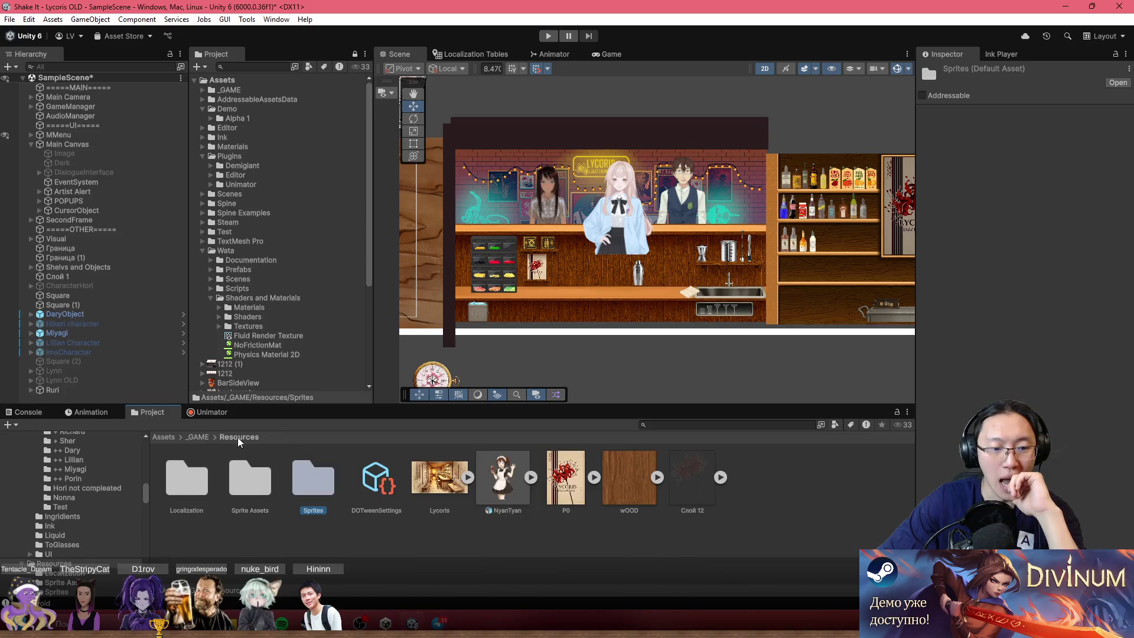
left_click(185, 474)
double_click(183, 474)
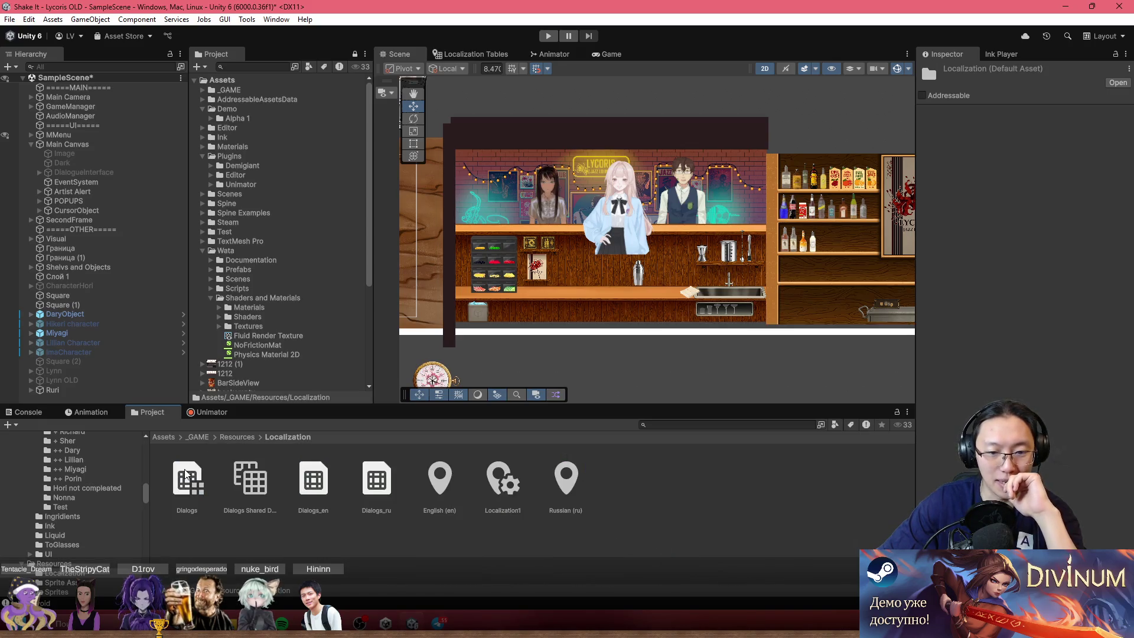
left_click(237, 437)
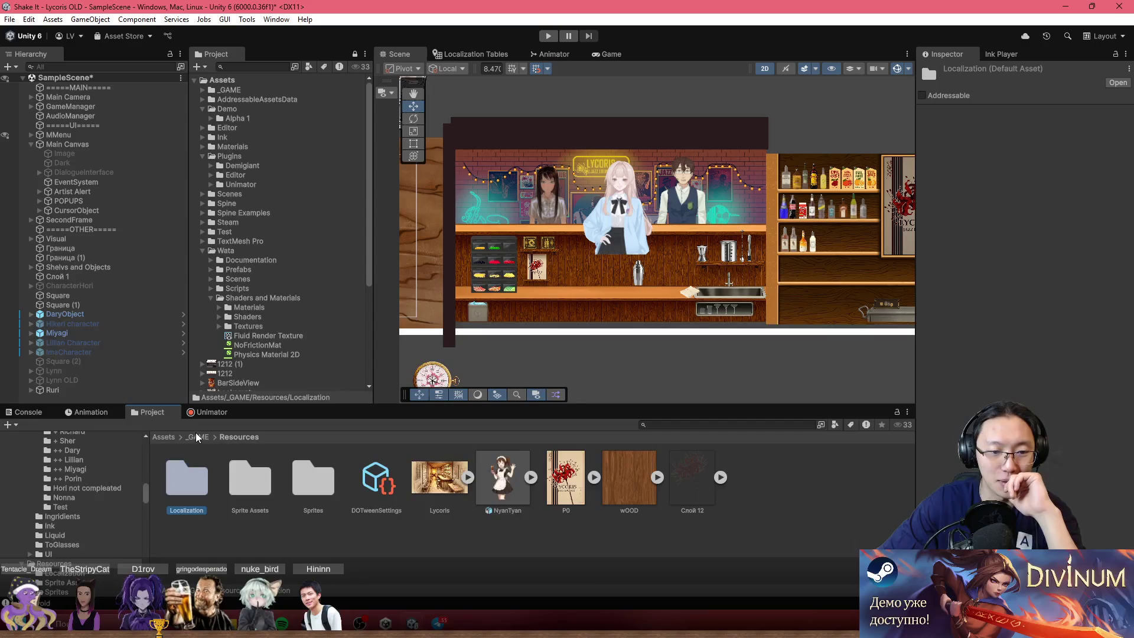
left_click(198, 437)
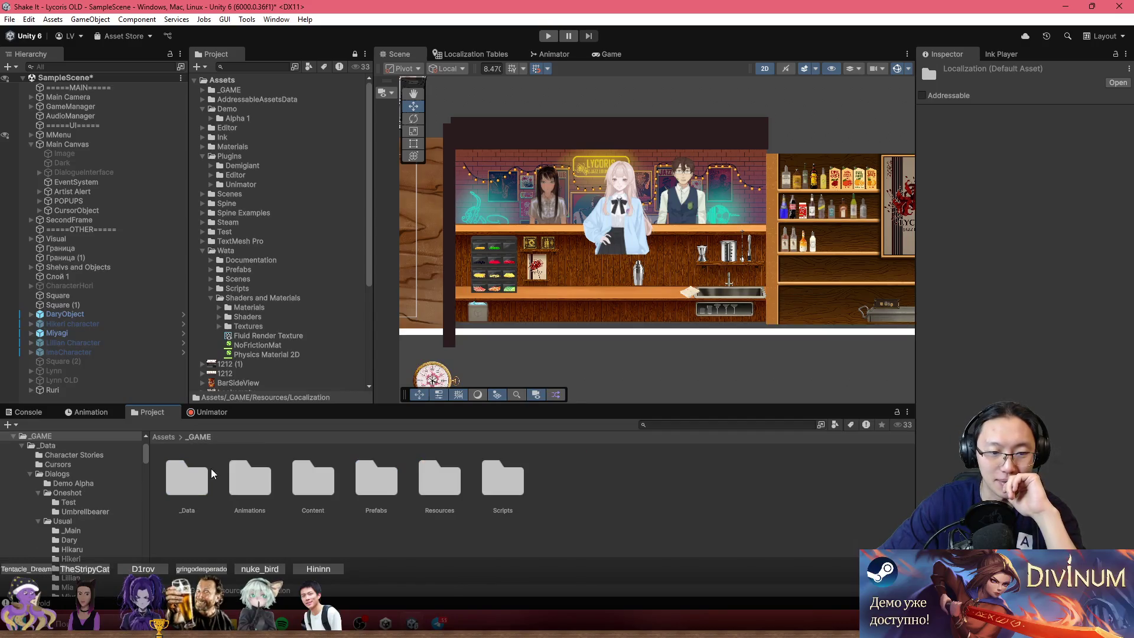
- Re-enter Resources, glance at Localization again, and open the Sprites folder
left_click(434, 480)
double_click(436, 480)
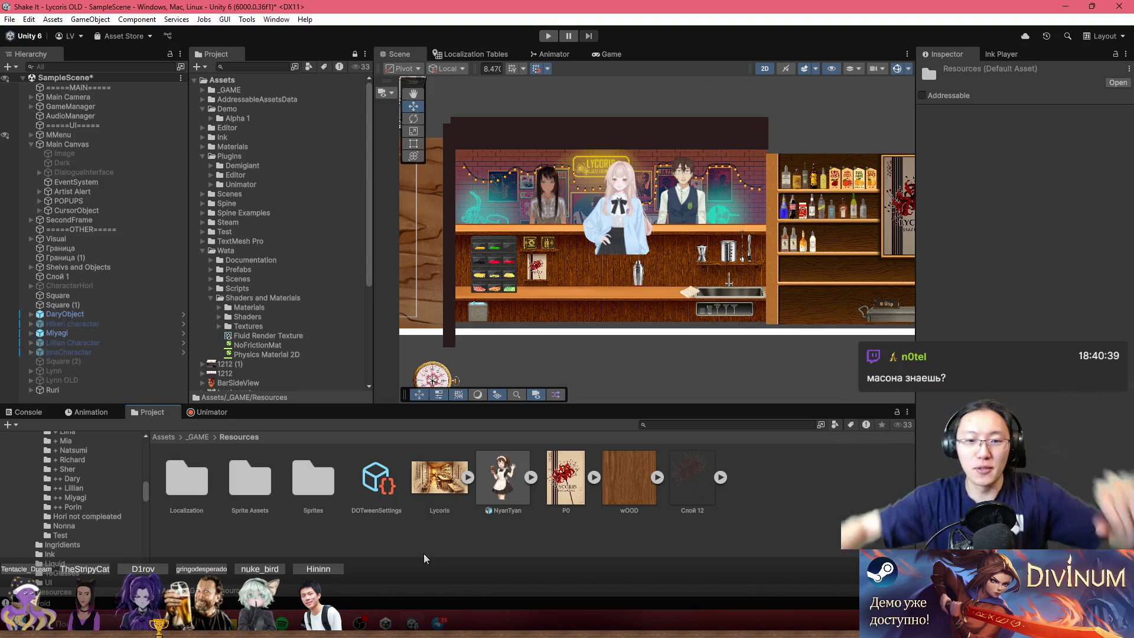
double_click(189, 493)
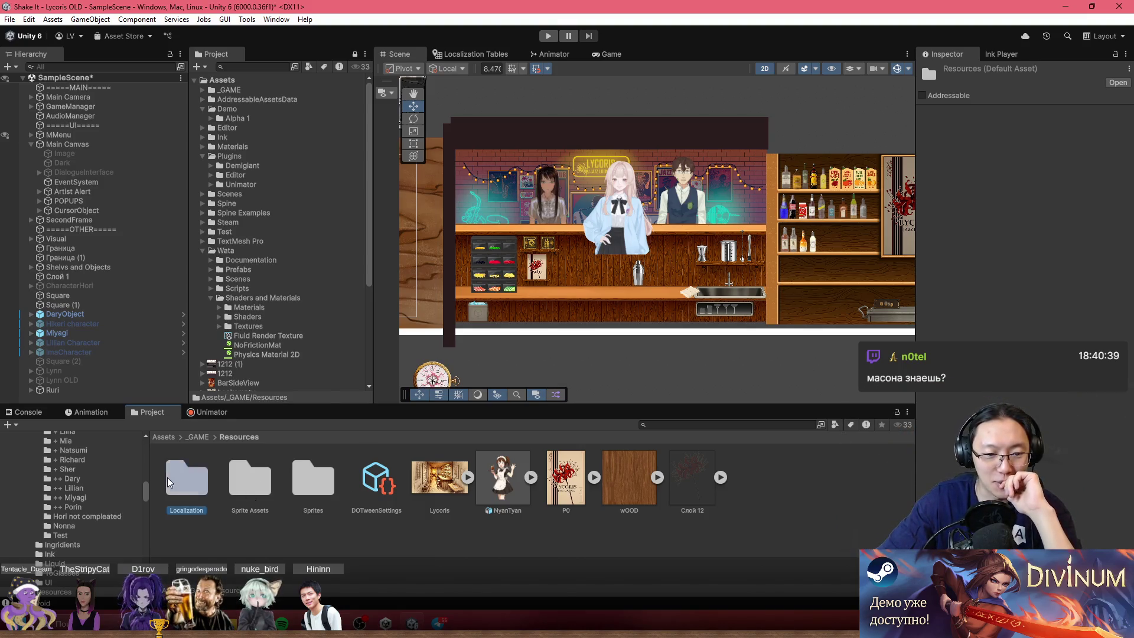
key("BackSpace")
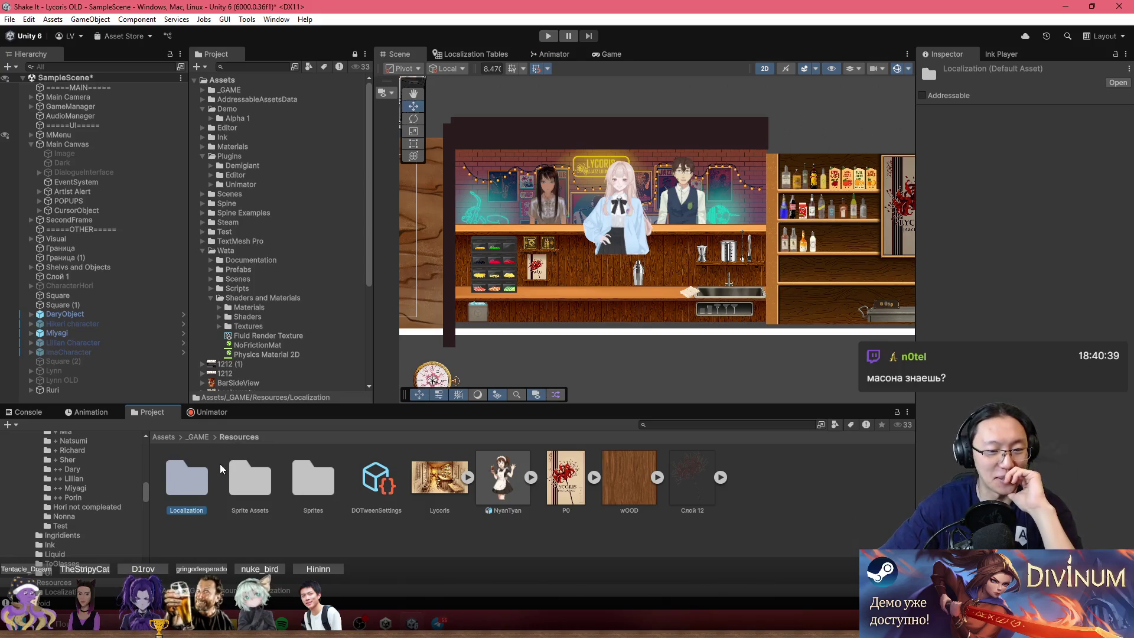
double_click(304, 477)
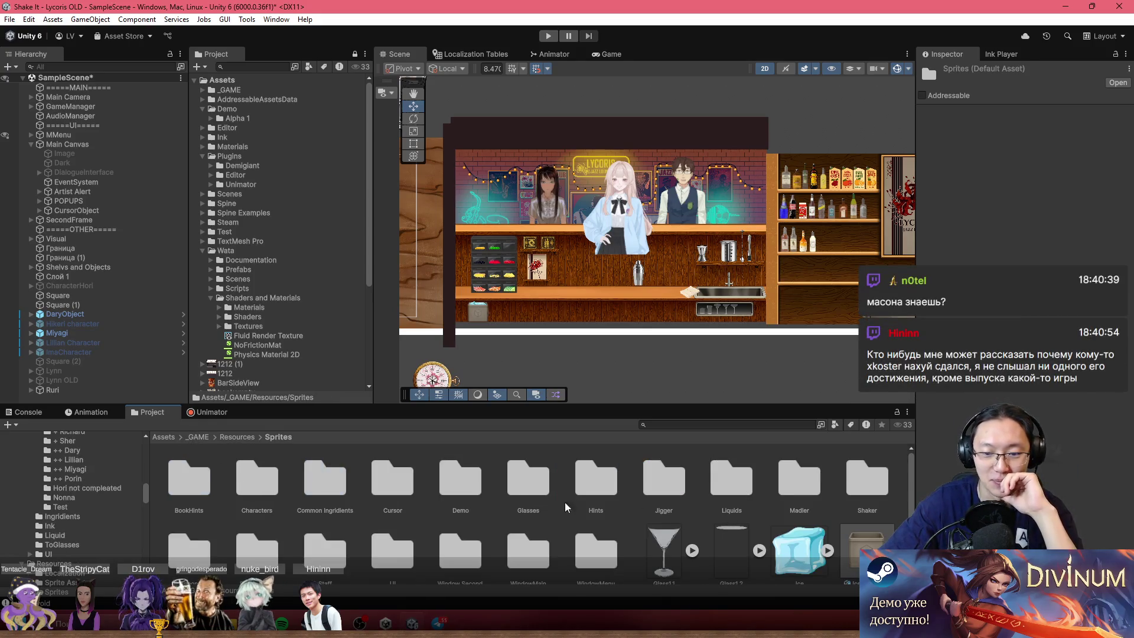
- Show the Ruri PSB's PSD Importer settings from Characters > Ruri, then minimize Unity
double_click(265, 498)
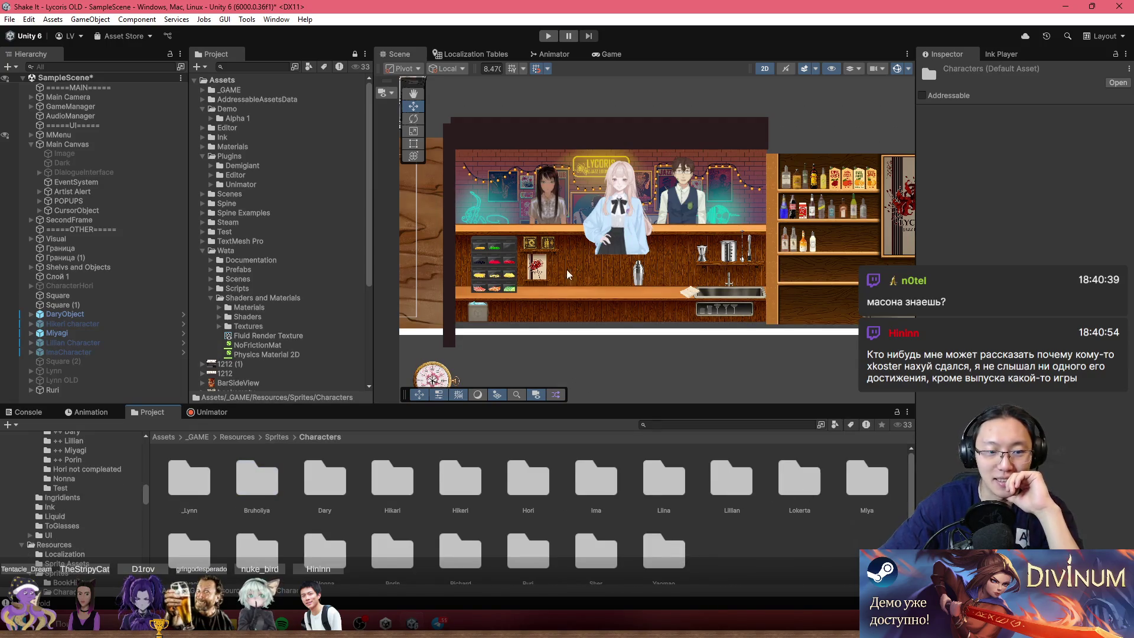
scroll(751, 520, "down", 1)
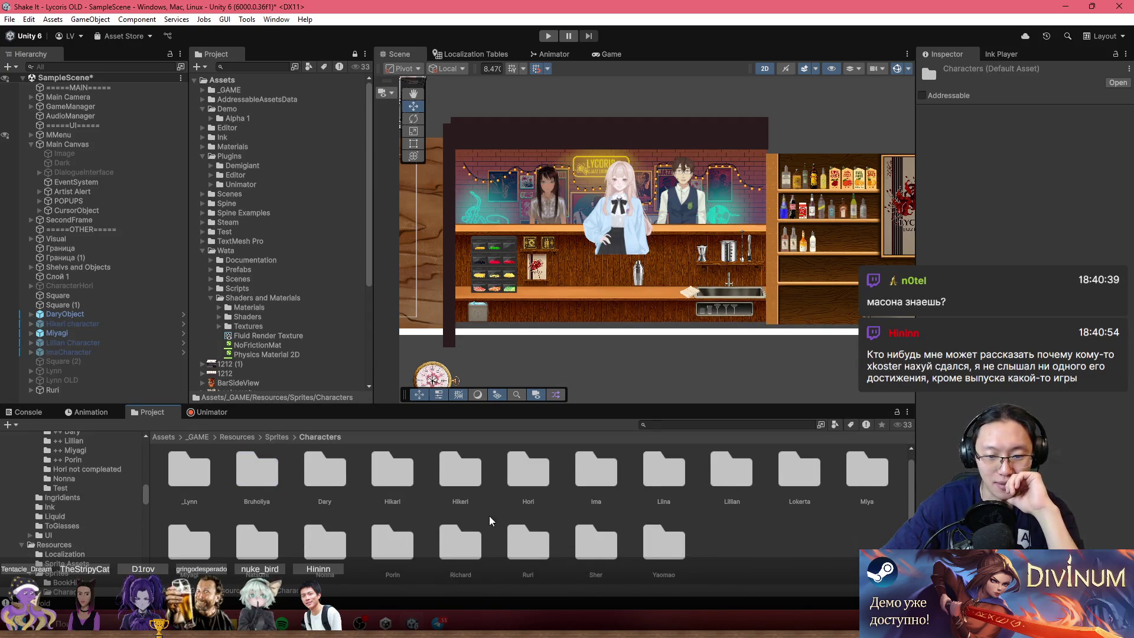
double_click(530, 546)
left_click(185, 478)
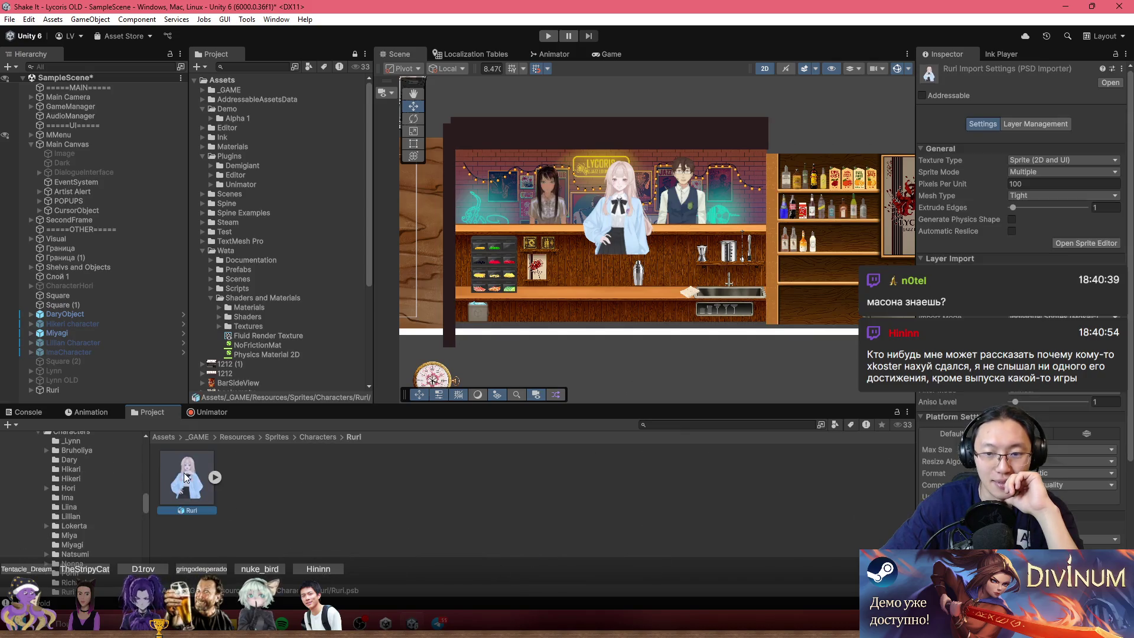
scroll(682, 264, "up", 6)
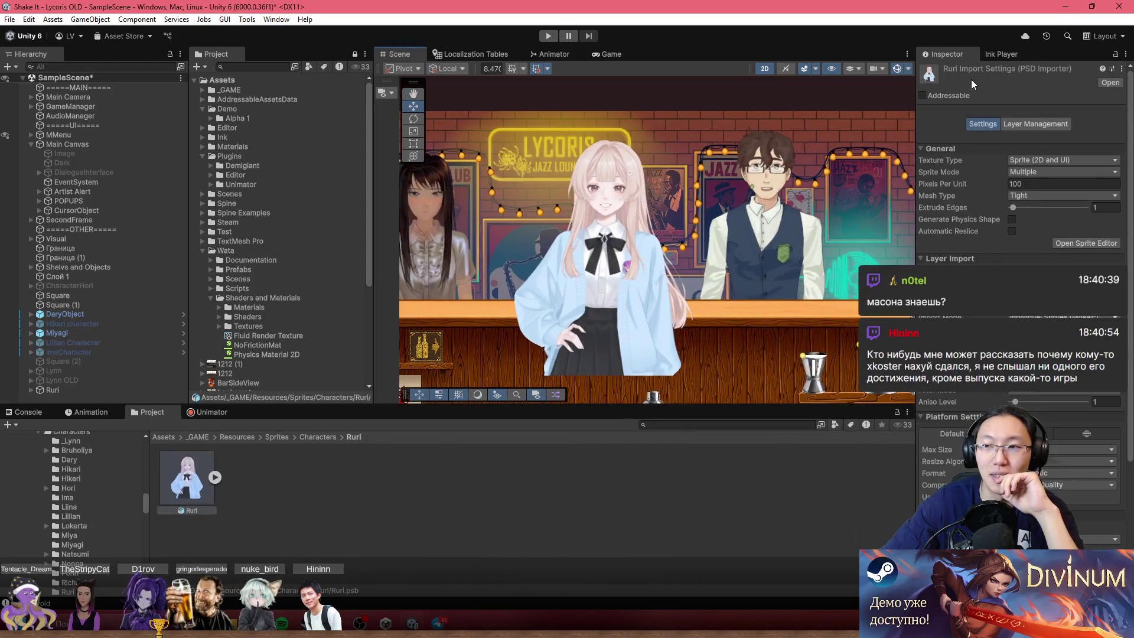
left_click(1068, 9)
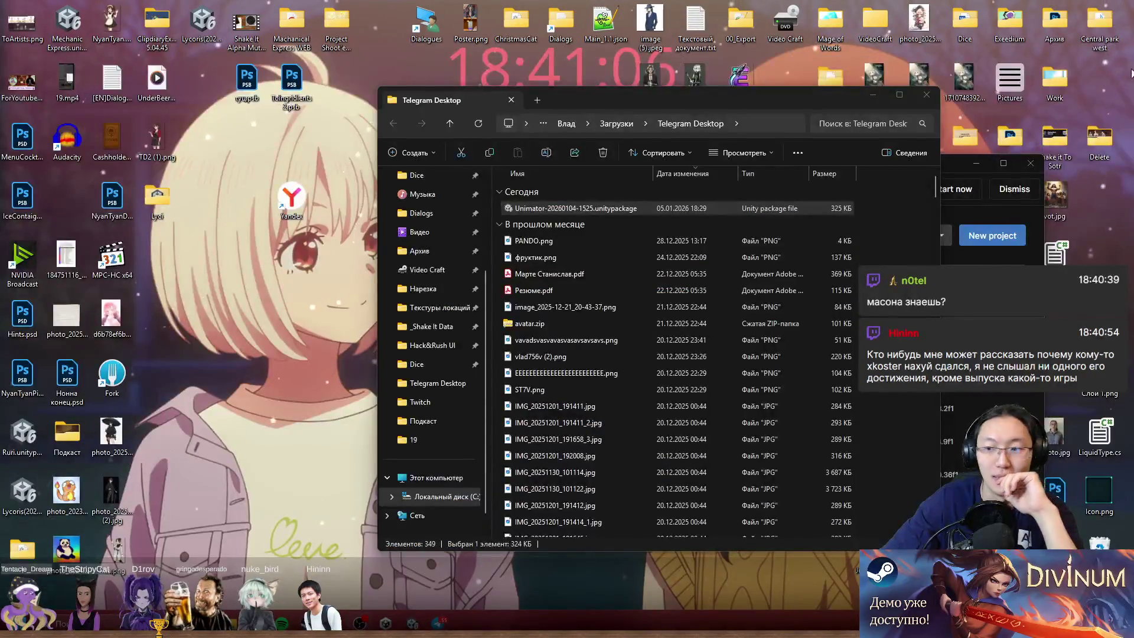
- Close Telegram Desktop downloads, favourite 'Shake It - Lycoris OLD' in Unity Hub, and open _Shake It Shorts
left_click(992, 183)
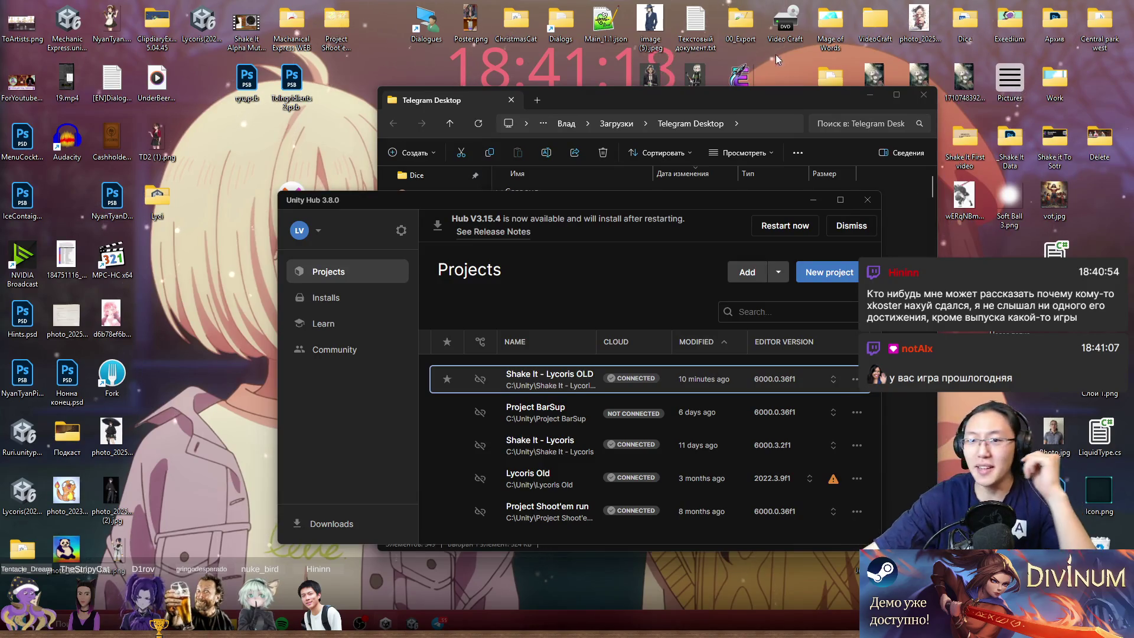
left_click(739, 98)
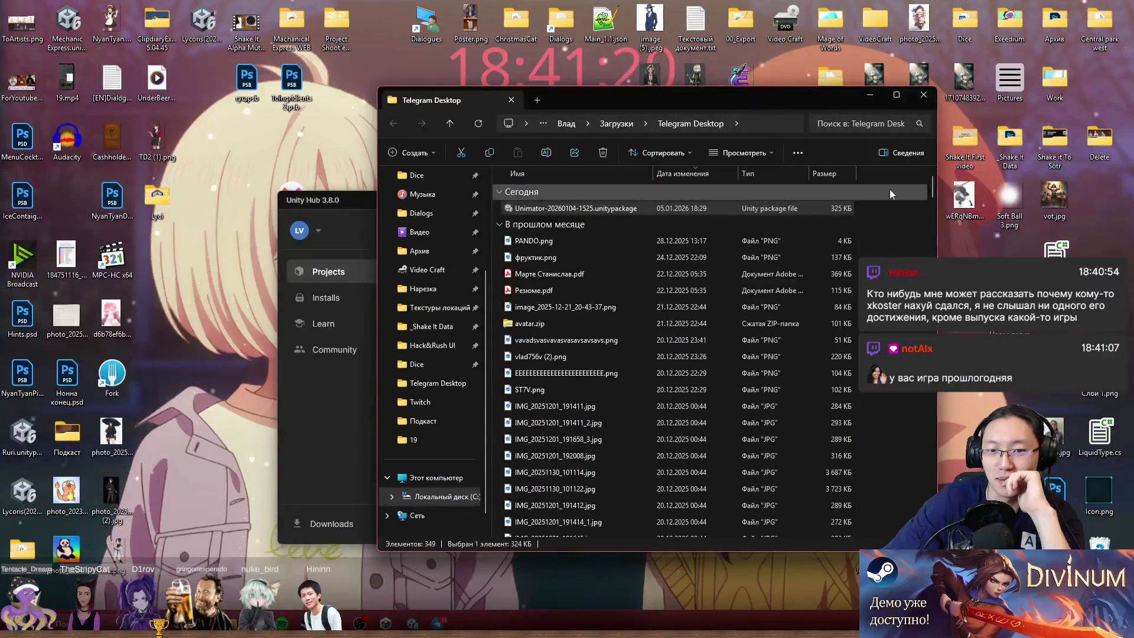
left_click(916, 97)
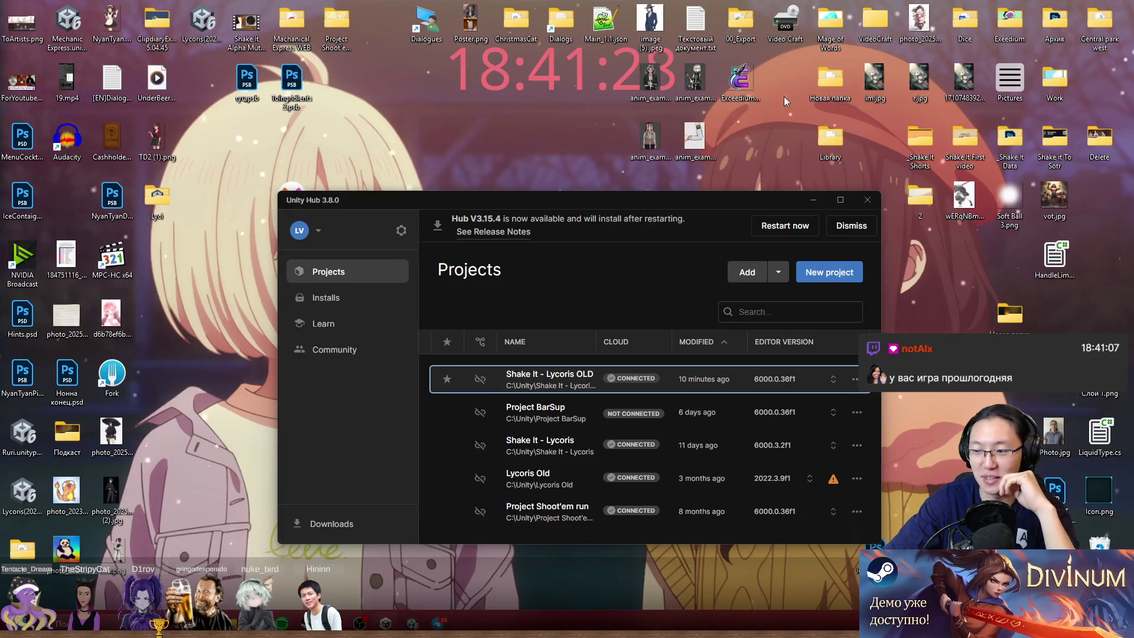
left_click(446, 383)
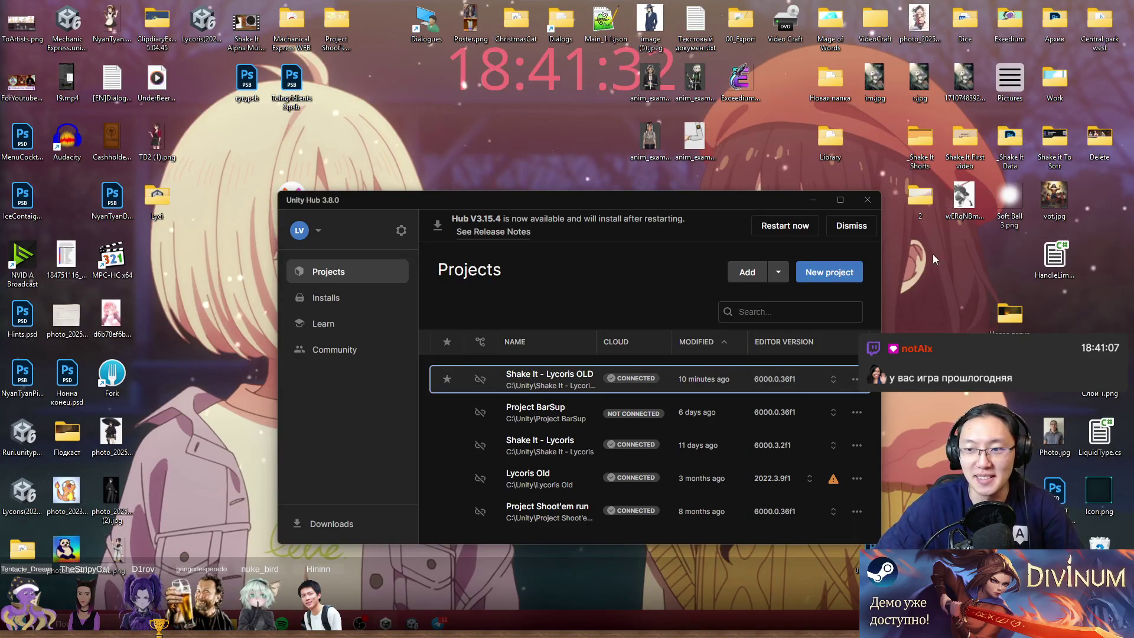
double_click(915, 140)
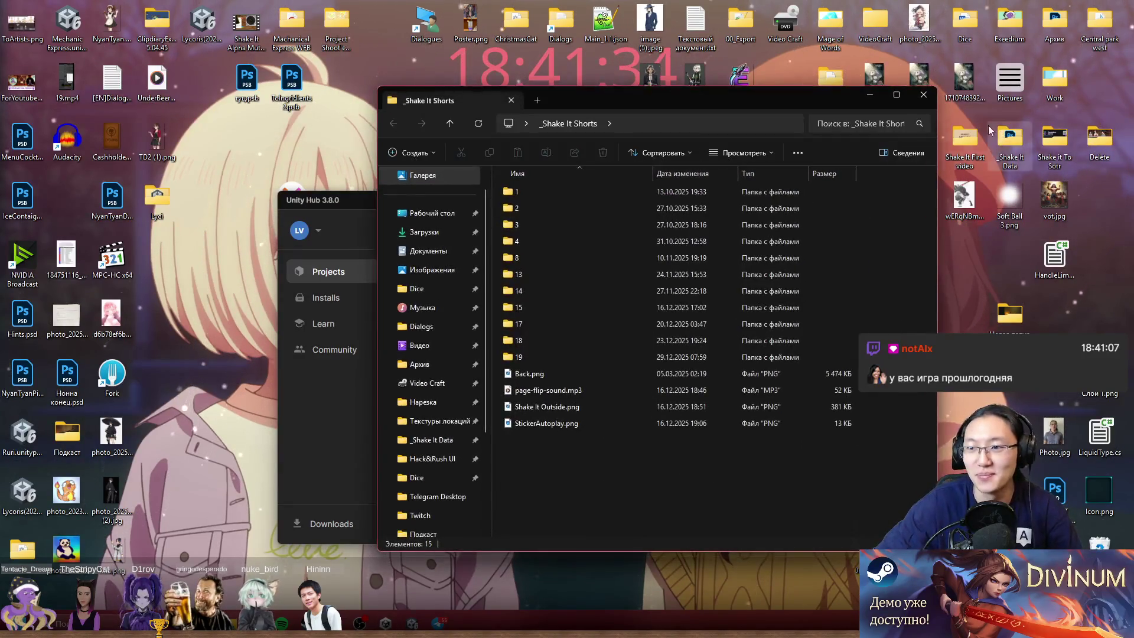
- Close the Shorts window, browse _Shake It Data > Characters > Ruri, and open RuriSad.psb in Photoshop
left_click(924, 94)
double_click(1002, 145)
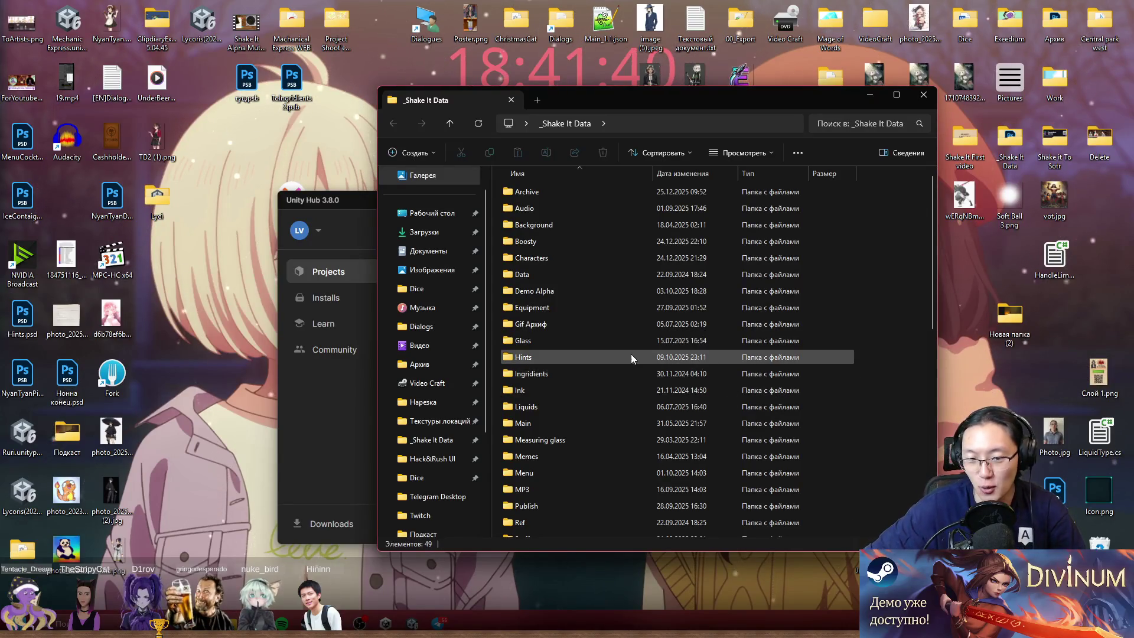
scroll(631, 353, "down", 3)
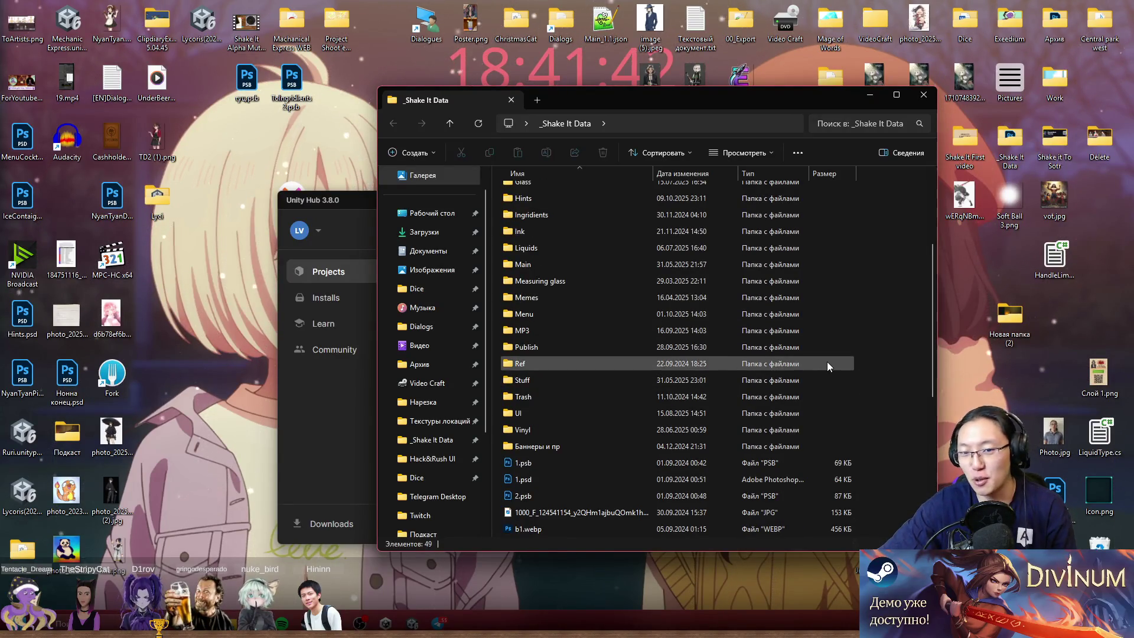
scroll(830, 345, "up", 3)
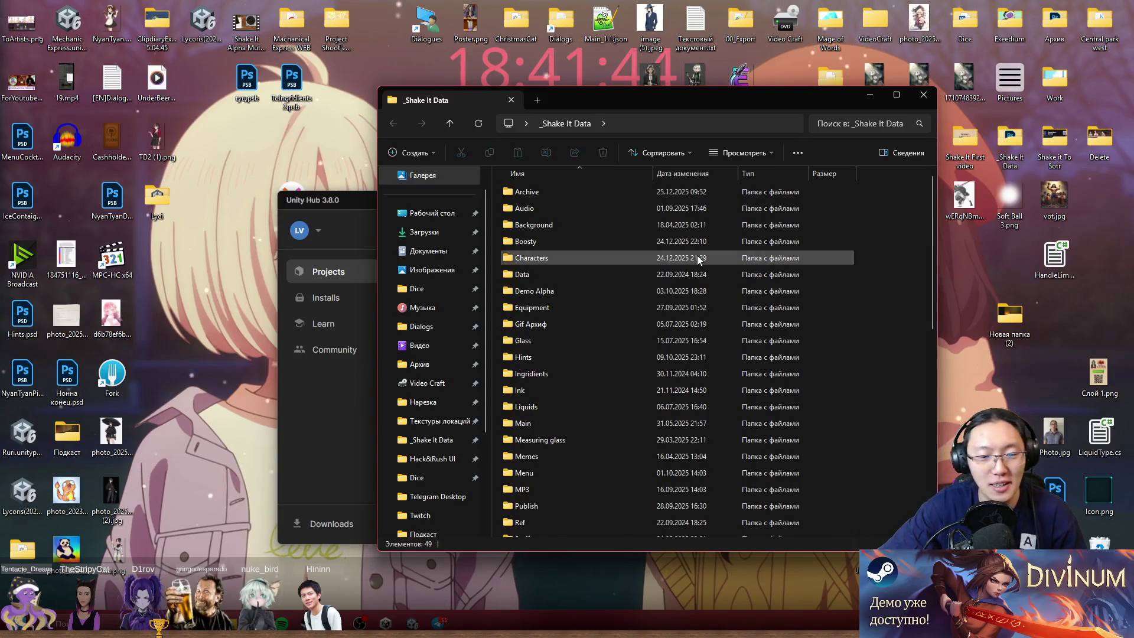
double_click(618, 260)
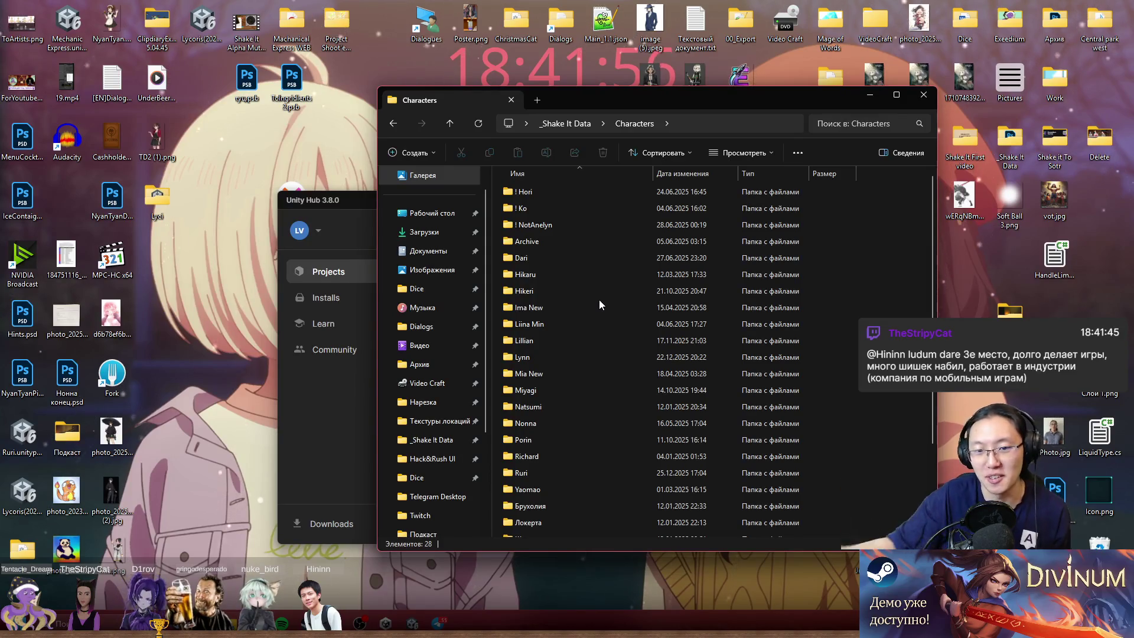
double_click(579, 470)
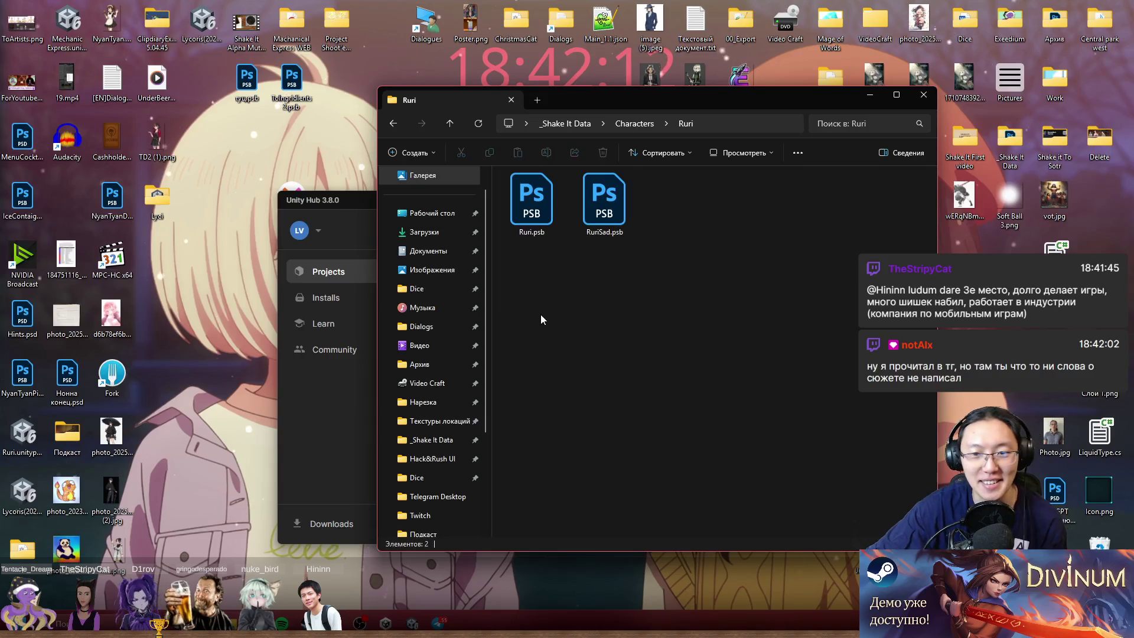
left_click(589, 209)
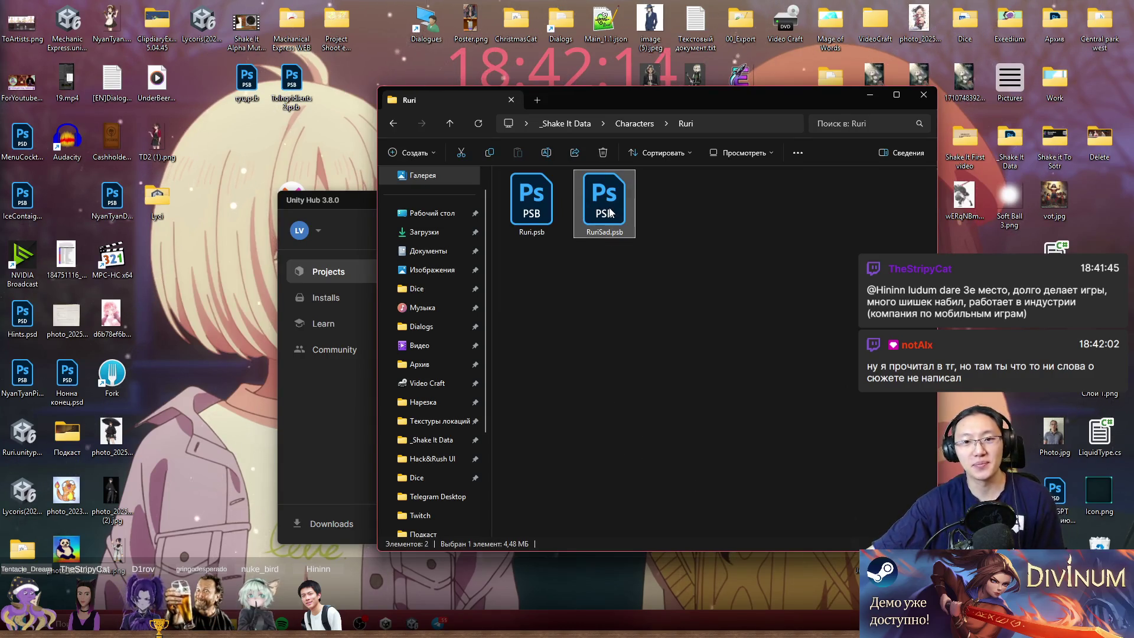
double_click(611, 212)
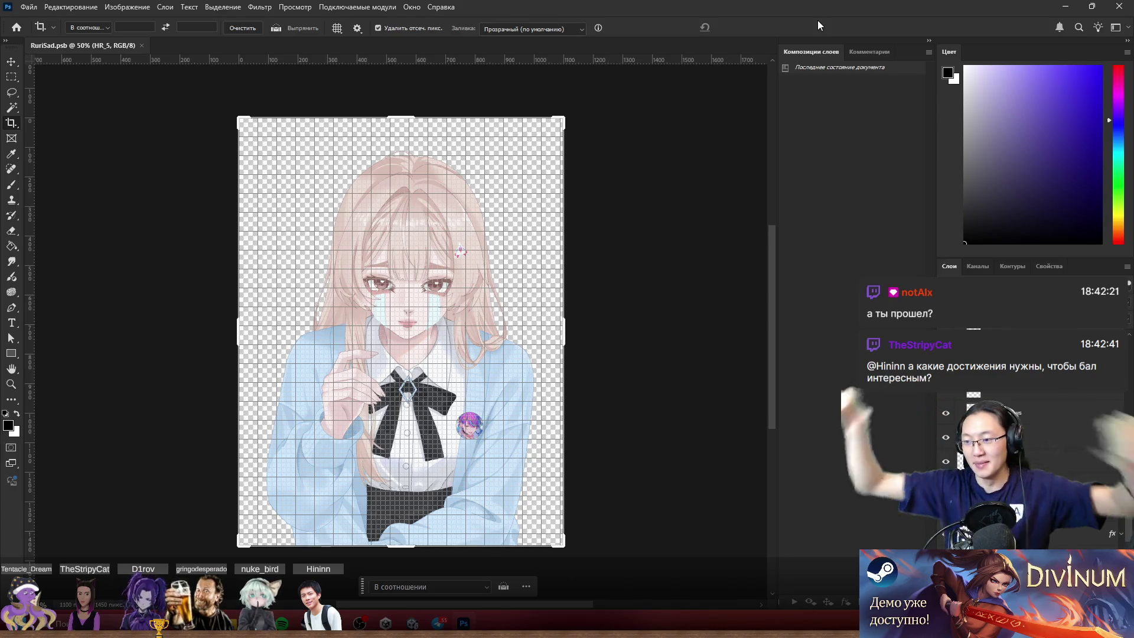
- Pan and zoom around the RuriSad artwork and browse its layer stack
left_click_drag(427, 339, 508, 332)
scroll(505, 331, "up", 1)
scroll(511, 322, "down", 1)
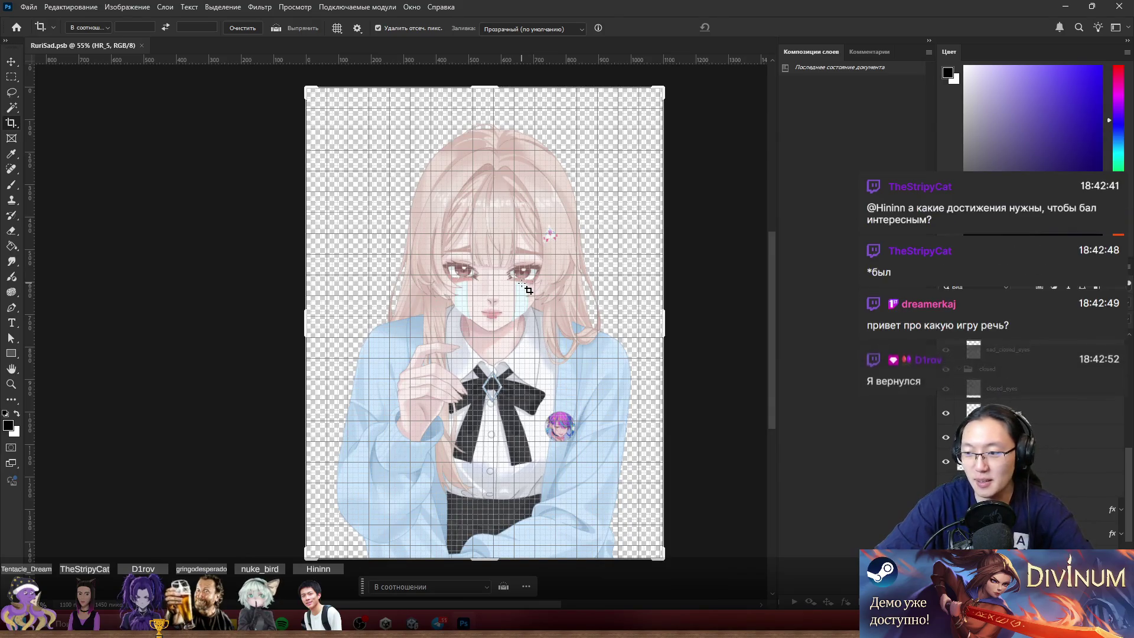
scroll(591, 337, "left", 2)
scroll(1034, 437, "up", 2)
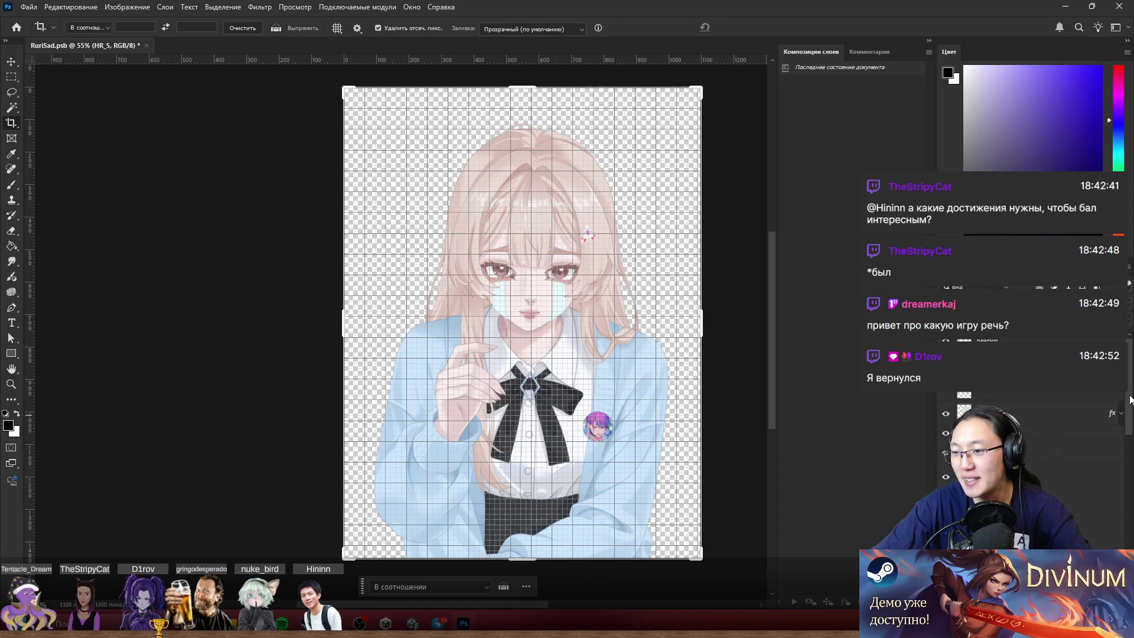
left_click(1034, 461)
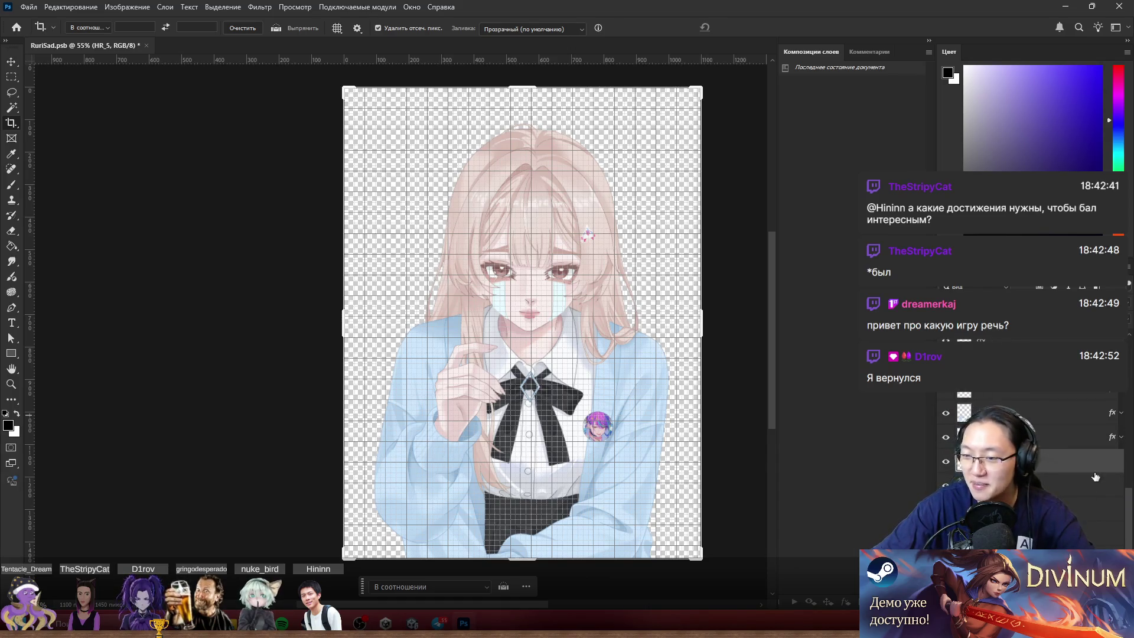
left_click(954, 412)
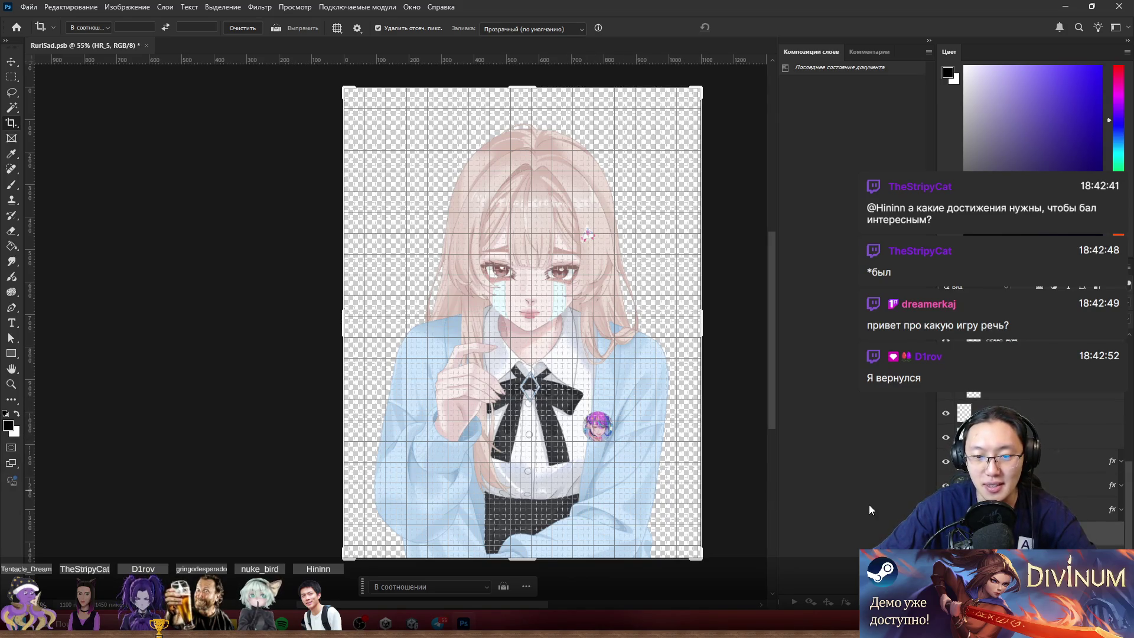
scroll(536, 218, "up", 3)
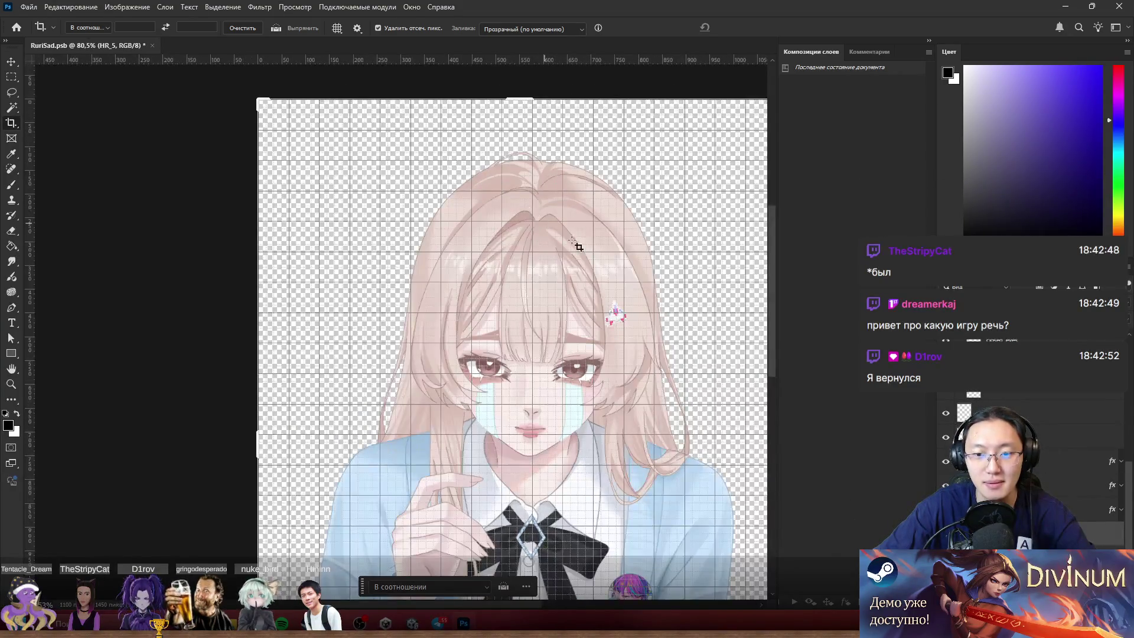
scroll(596, 260, "up", 3)
scroll(597, 260, "down", 3)
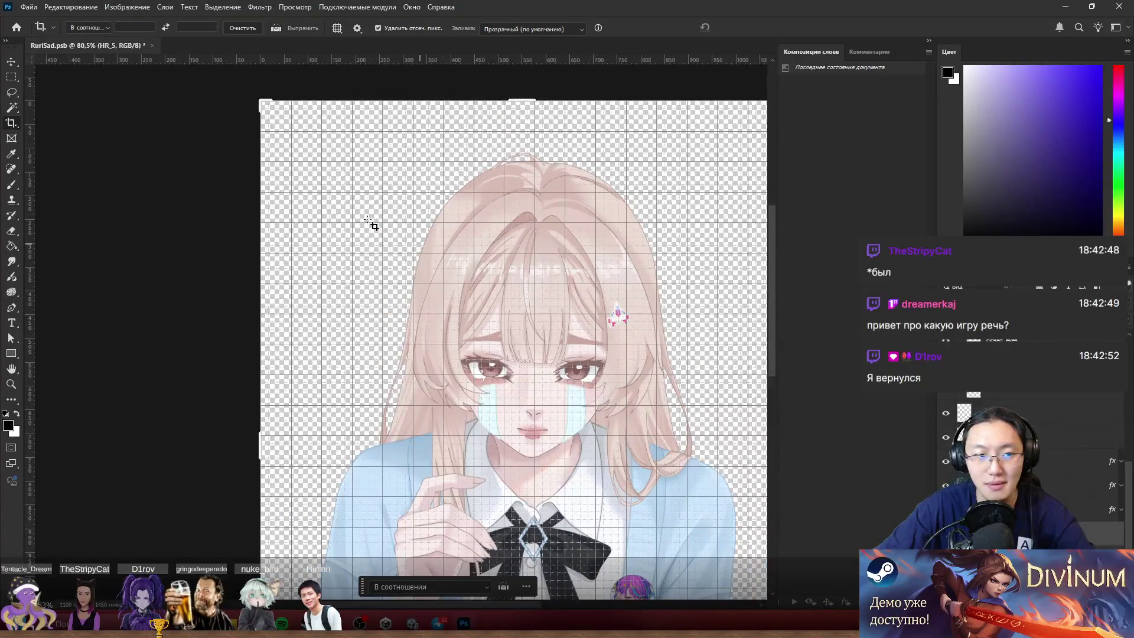
- Test-move the hair2 layer 203 px right, undo it, and close Photoshop without saving
key("v")
mouse_move(451, 238)
left_mouse_down()
mouse_move(608, 349)
mouse_move(643, 291)
left_mouse_up()
key("ctrl+z")
scroll(742, 397, "down", 5)
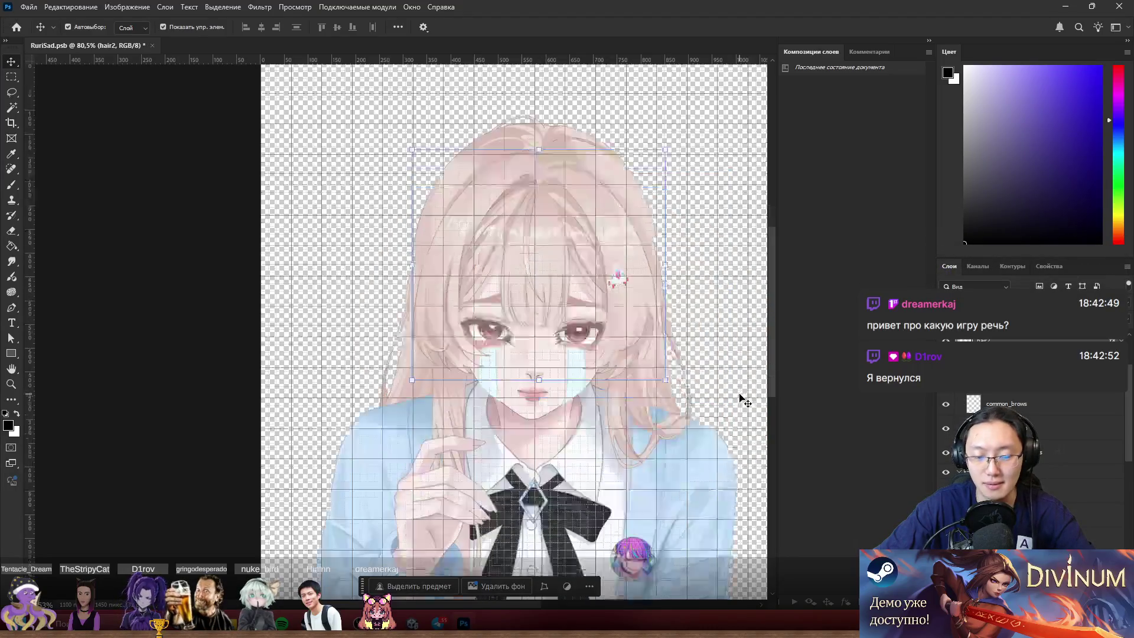
left_click(742, 398)
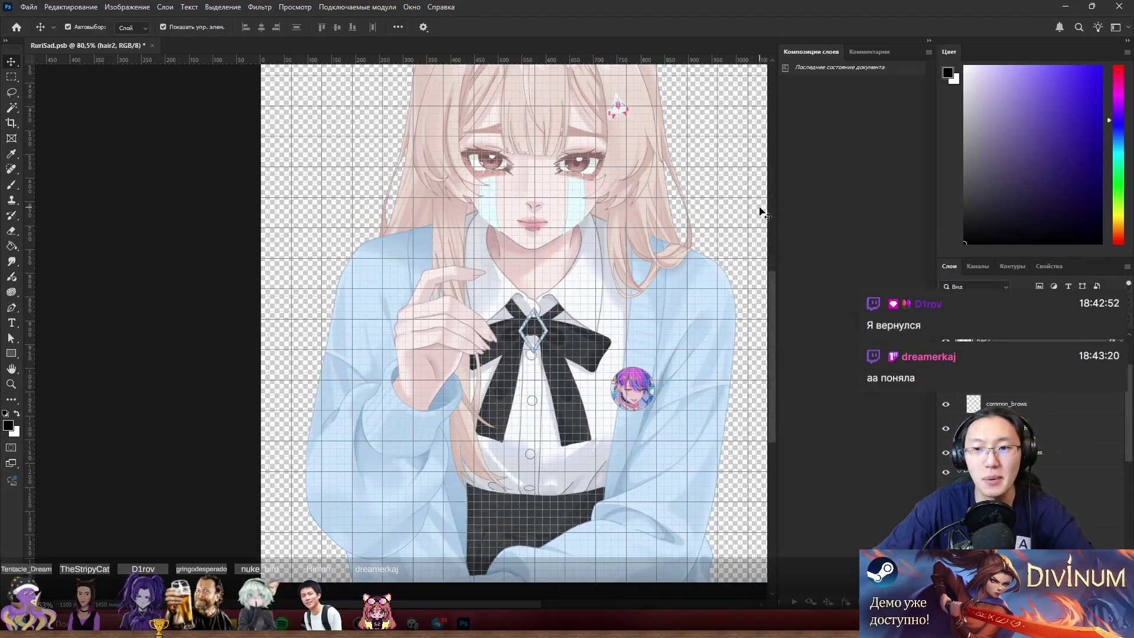
scroll(732, 247, "up", 3)
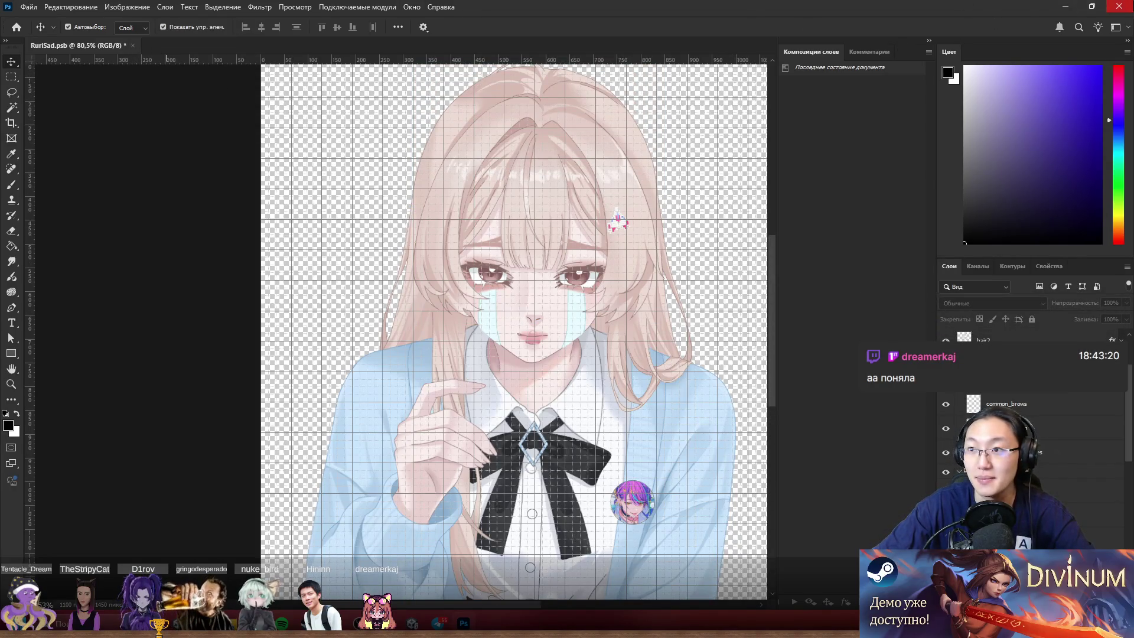
left_click(1120, 6)
left_click(602, 231)
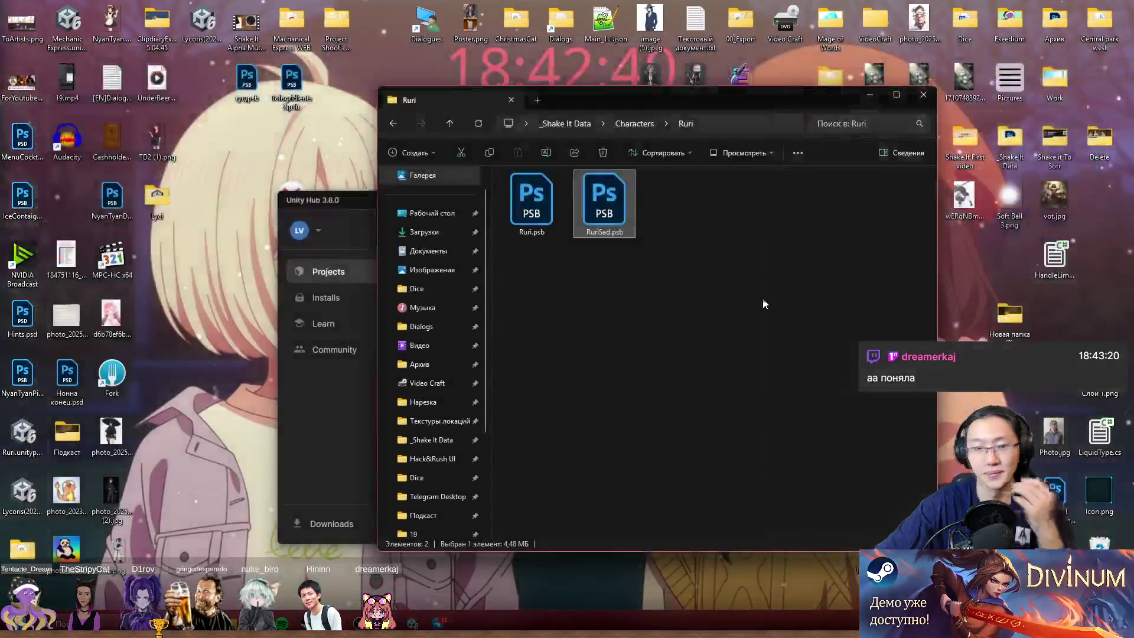
- Drag RuriSad.psb from Explorer into Unity's _GAME/Resources/Sprites/Characters/Ruri folder
key("alt+Tab")
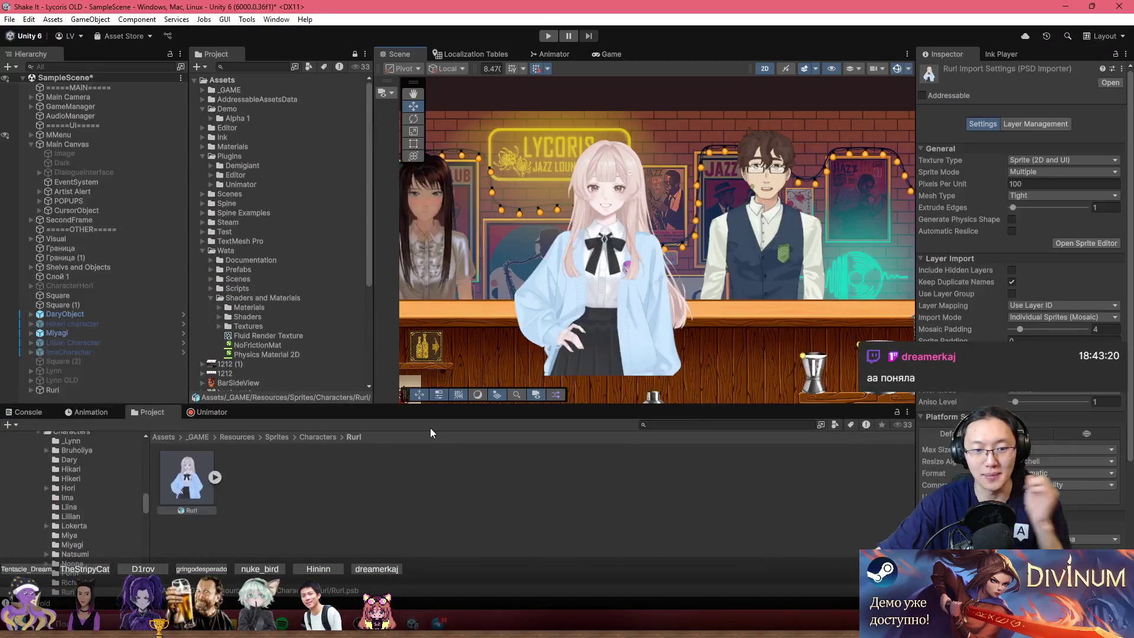
key("alt+Tab")
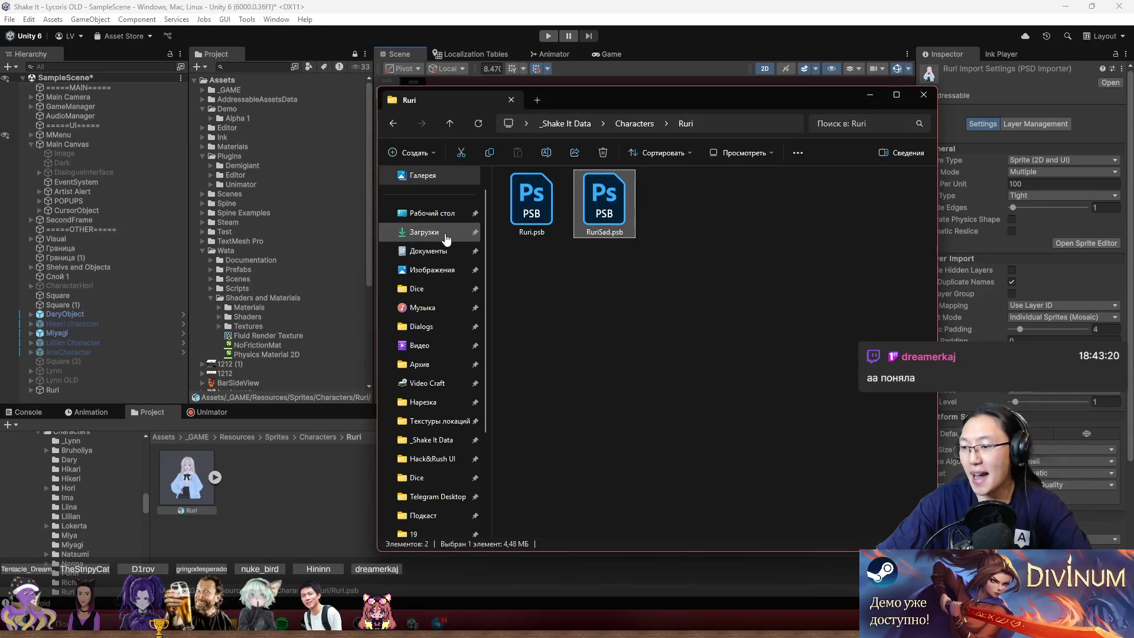
mouse_move(608, 96)
left_mouse_down()
mouse_move(795, 65)
mouse_move(797, 56)
left_mouse_up()
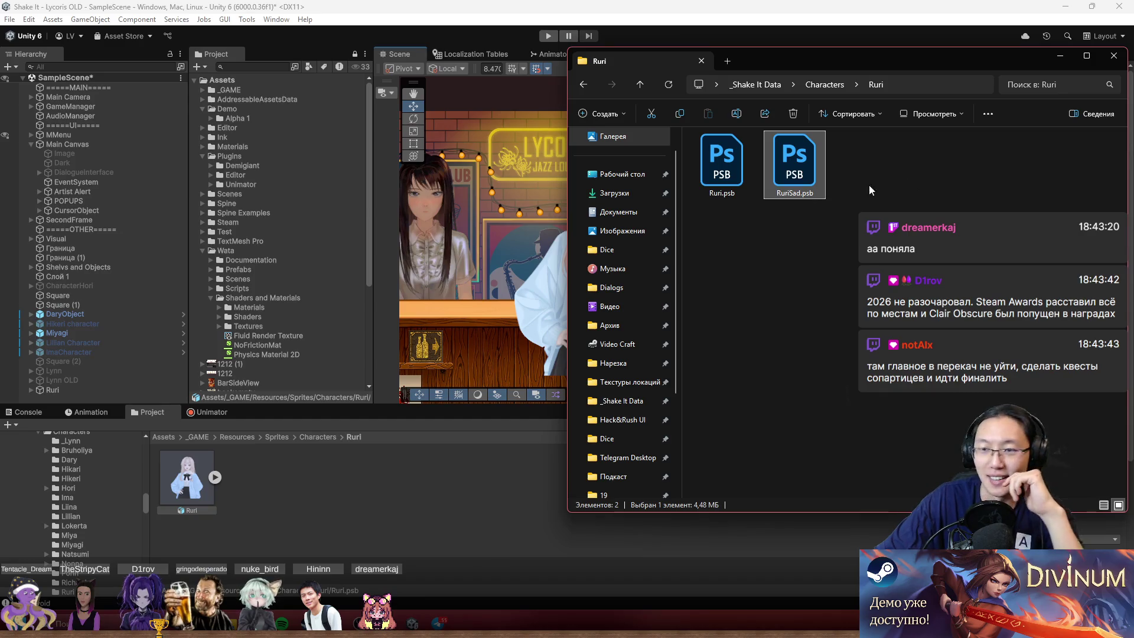
left_click_drag(789, 184, 470, 508)
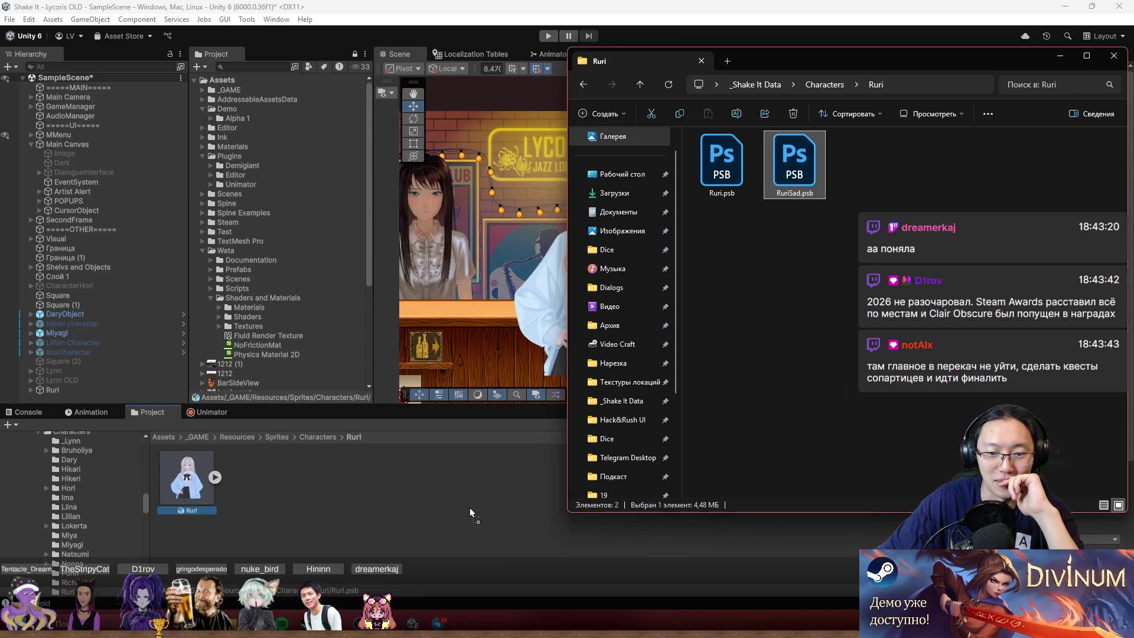
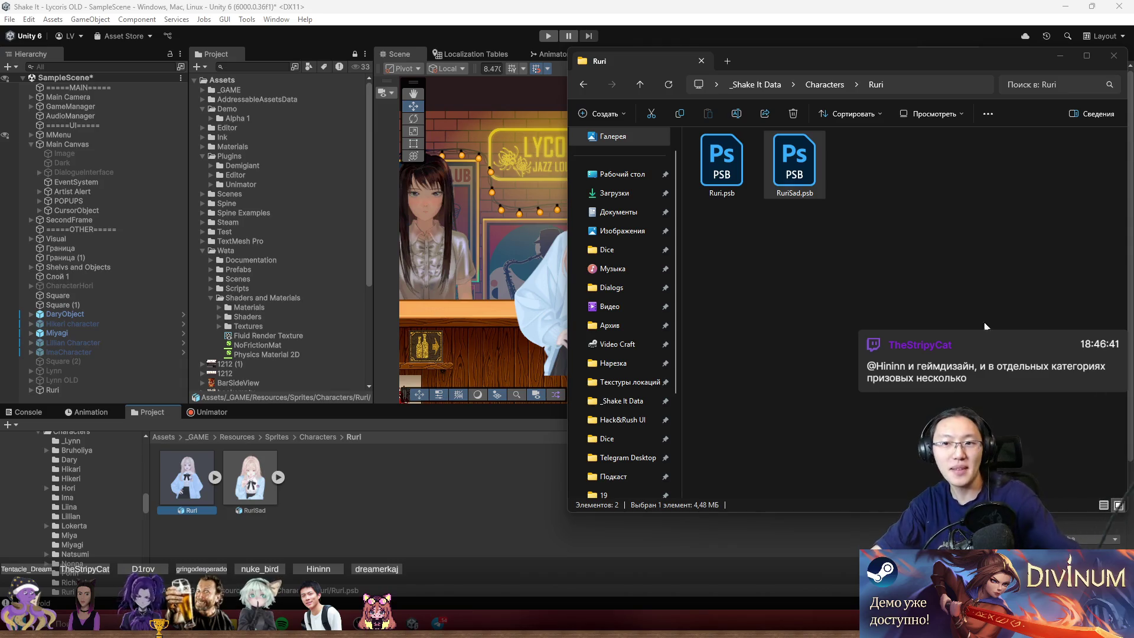
- Select the RuriSad asset in Unity's Project window, then bring a new Chrome tab forward
left_click(356, 488)
left_click(356, 487)
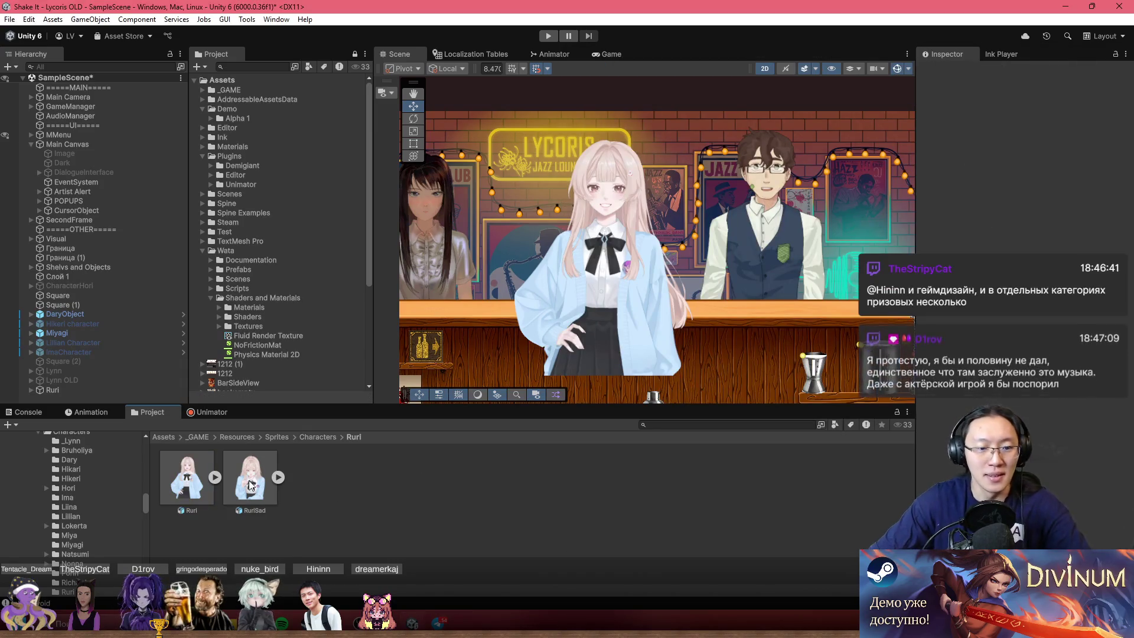
left_click(268, 501)
left_click(261, 509)
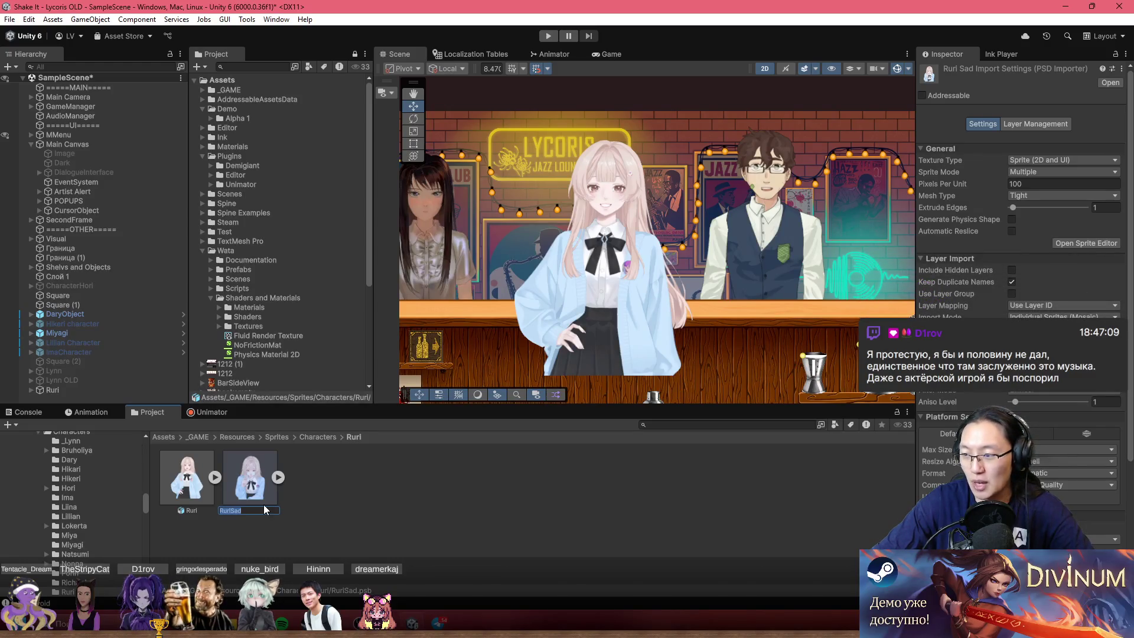
key("Return")
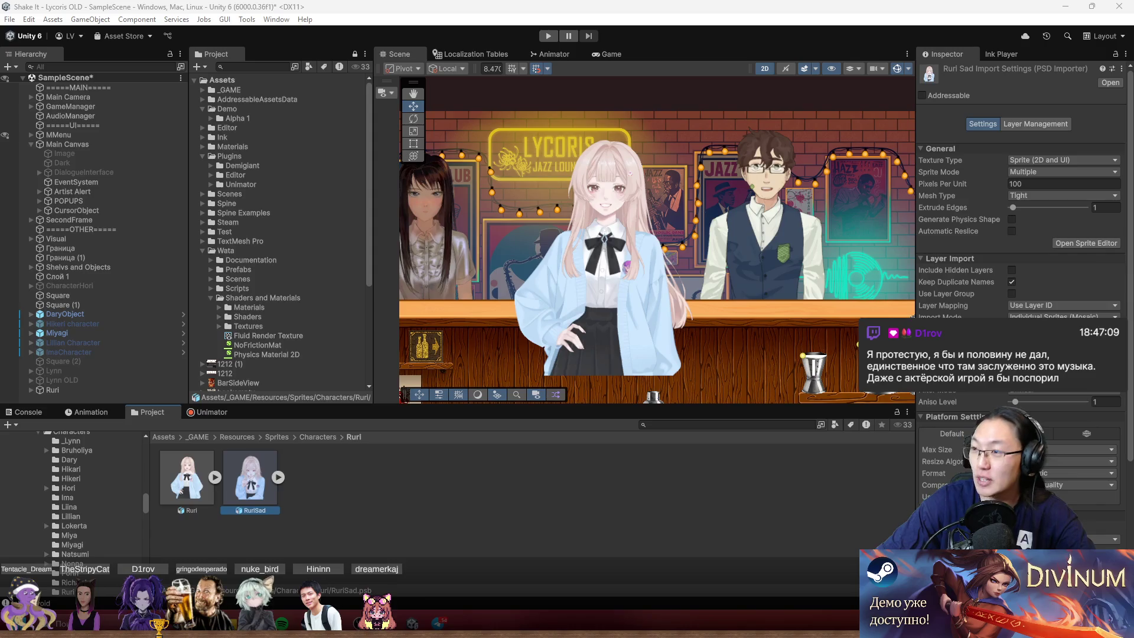
left_click_drag(744, 0, 733, 4)
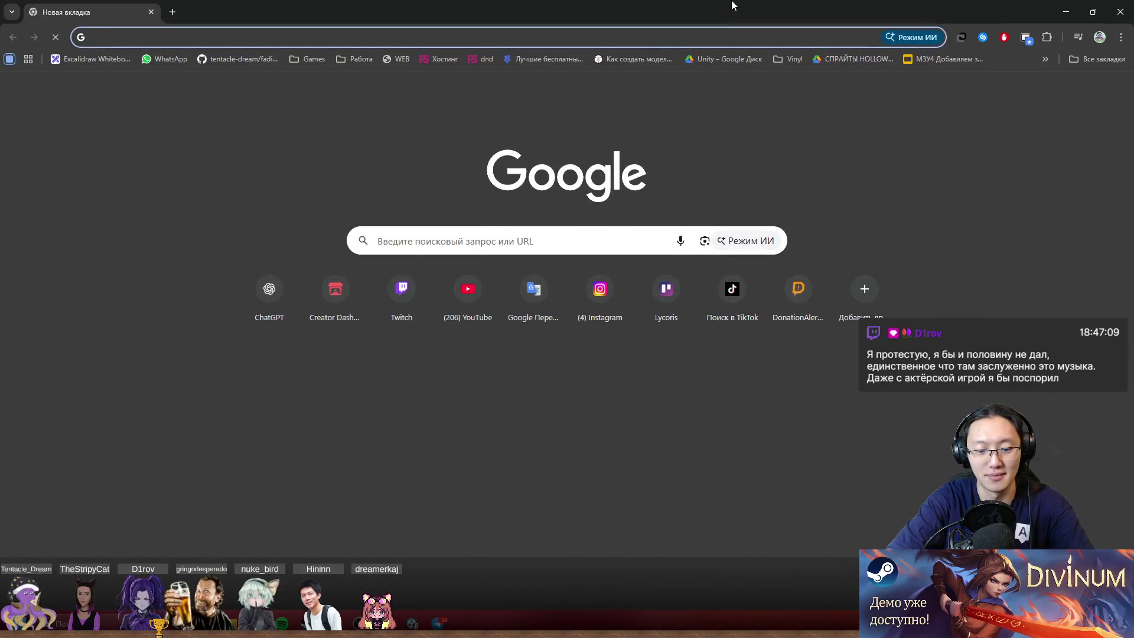
- Google 'tga 2025' and open The Game Awards 2025 Russian Wikipedia article
type("TGA")
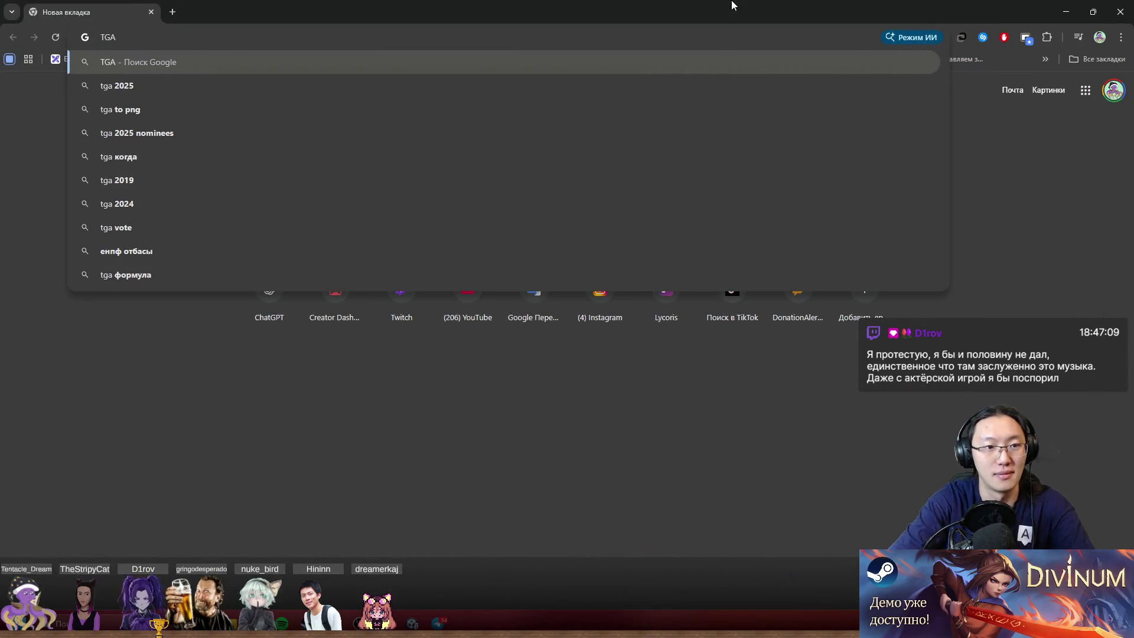
key("Down")
key("Return")
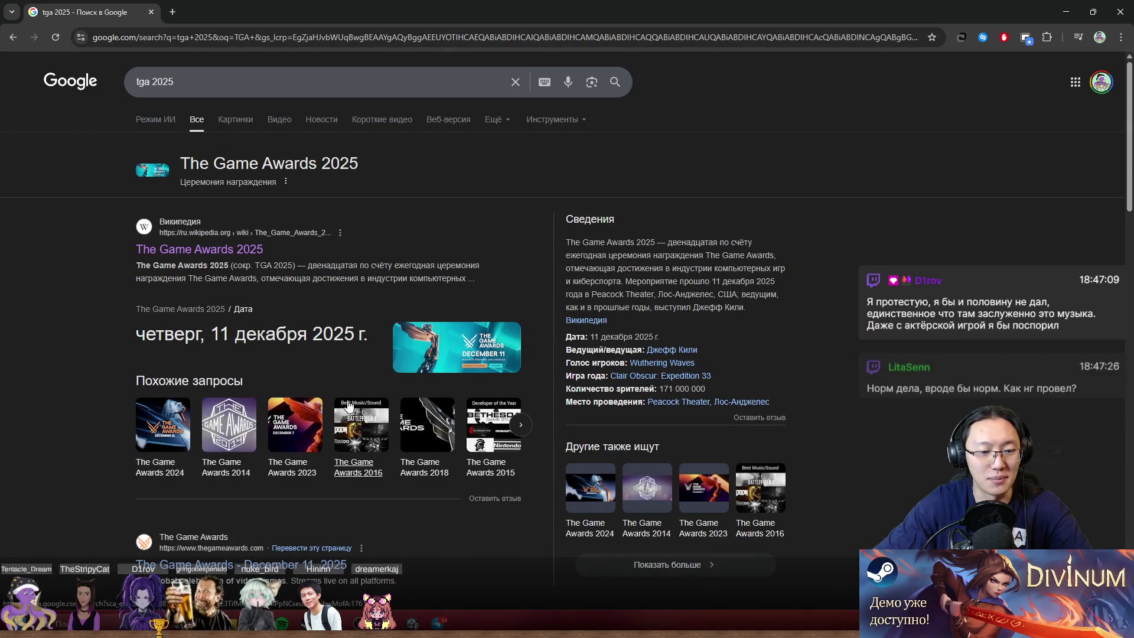
left_click(260, 247)
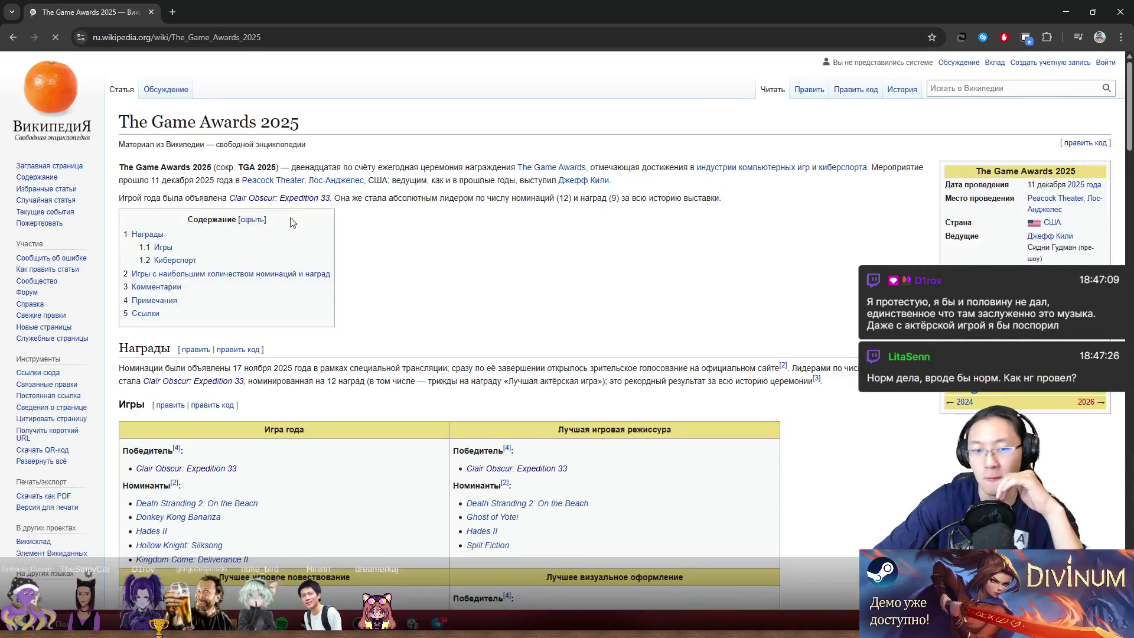
scroll(326, 245, "down", 15)
scroll(319, 278, "up", 3)
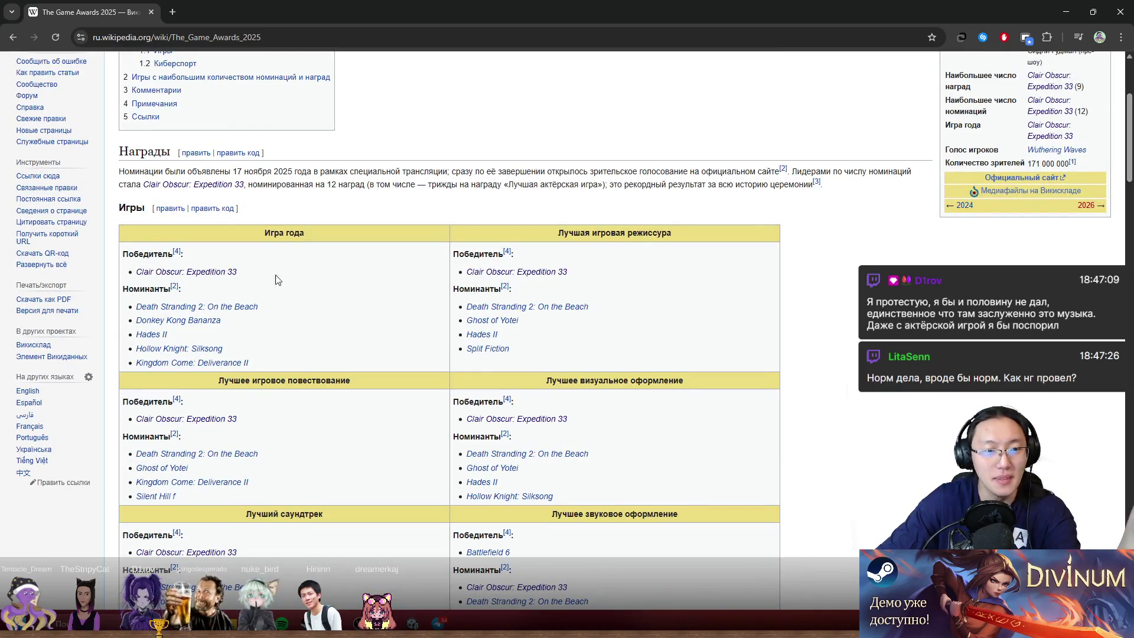
double_click(232, 272)
triple_click(314, 287)
triple_click(195, 271)
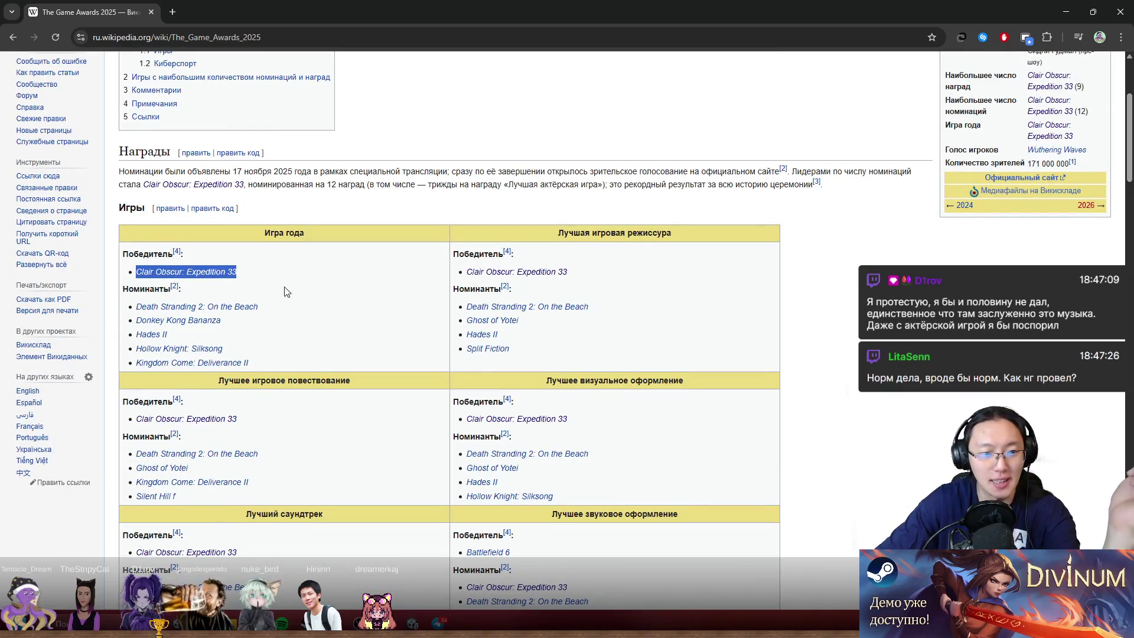
middle_click(391, 280)
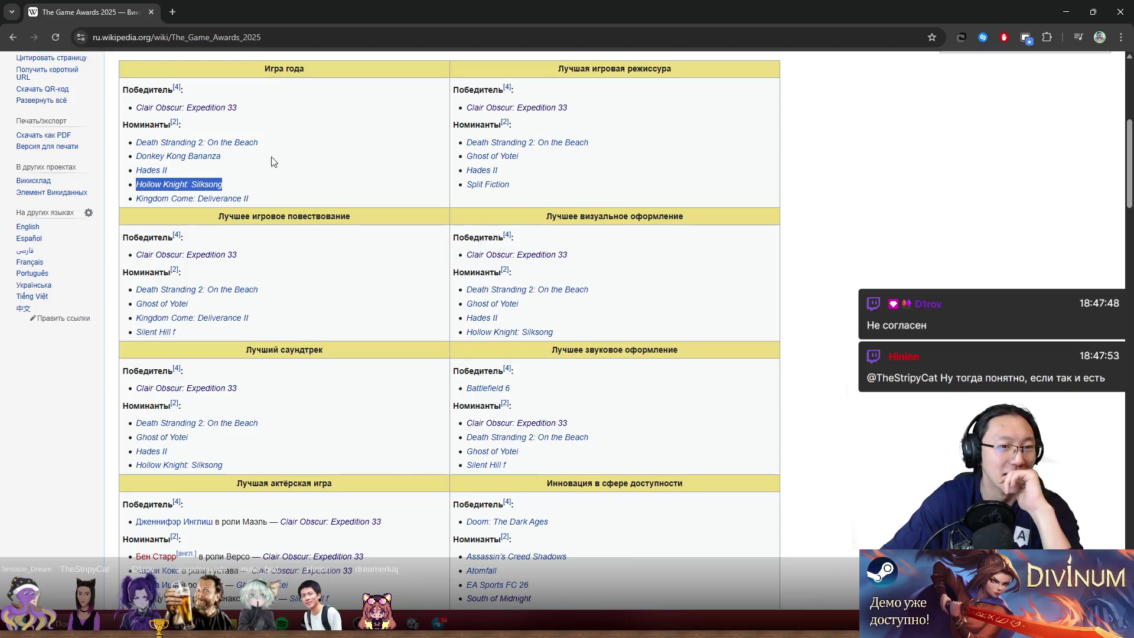
mouse_move(236, 110)
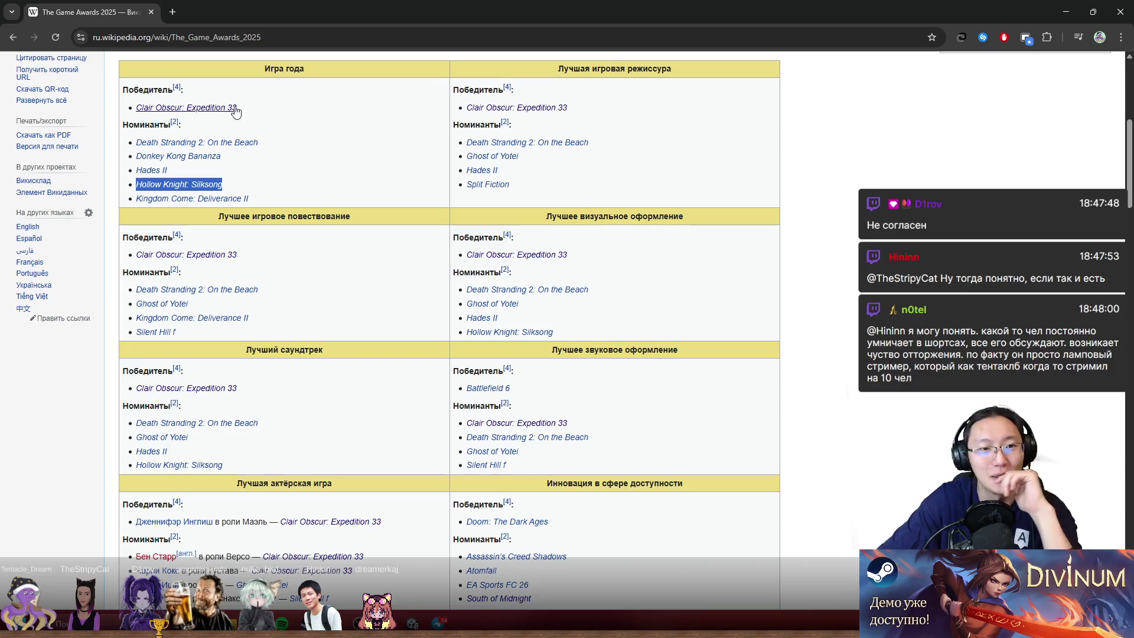
middle_click(311, 174)
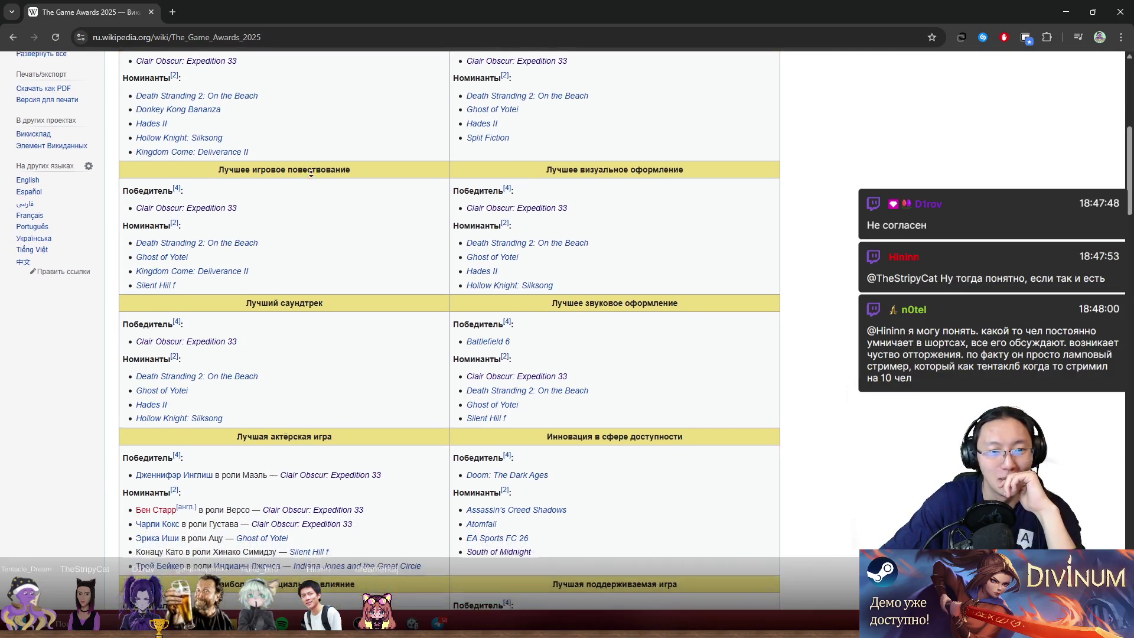
middle_click(295, 188)
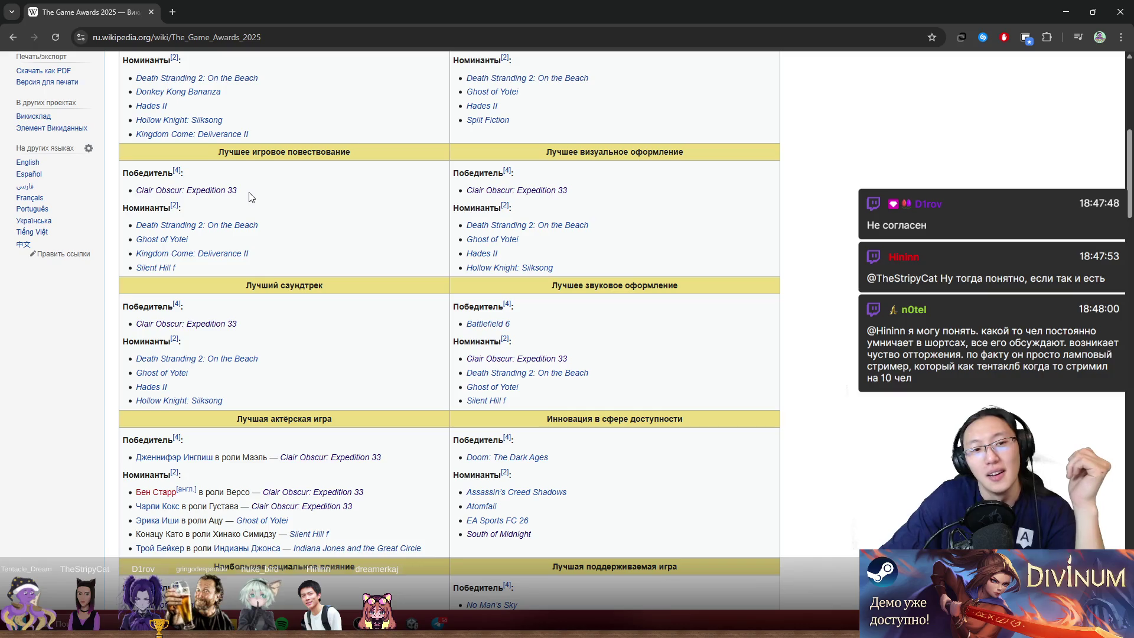
left_click_drag(243, 195, 116, 193)
left_click(117, 193)
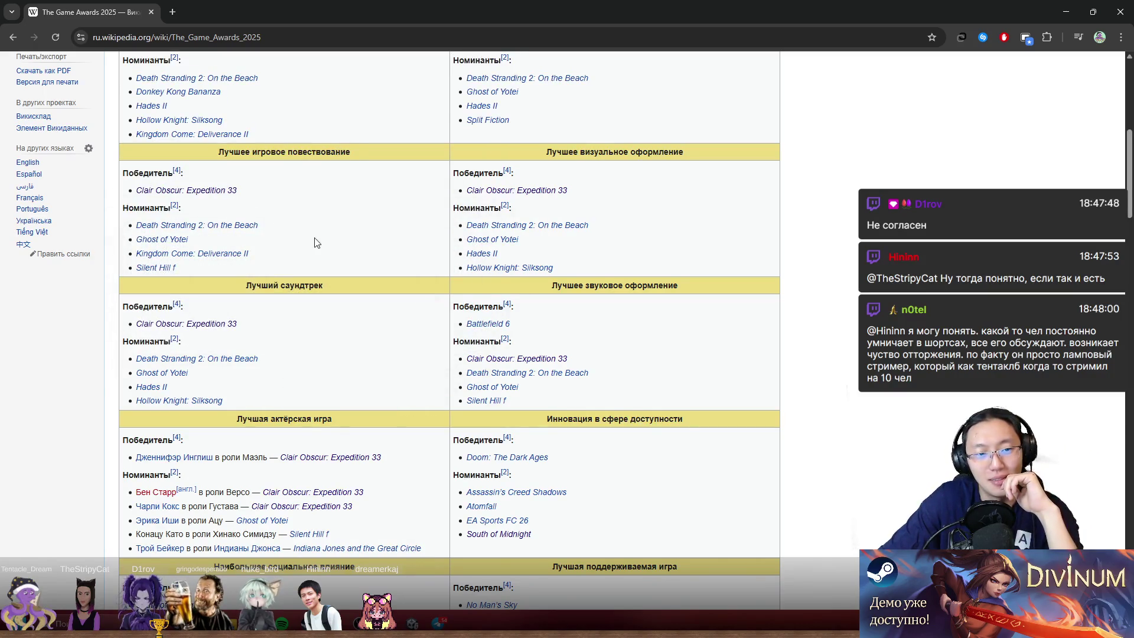
left_click_drag(229, 271, 136, 225)
left_click_drag(231, 270, 126, 269)
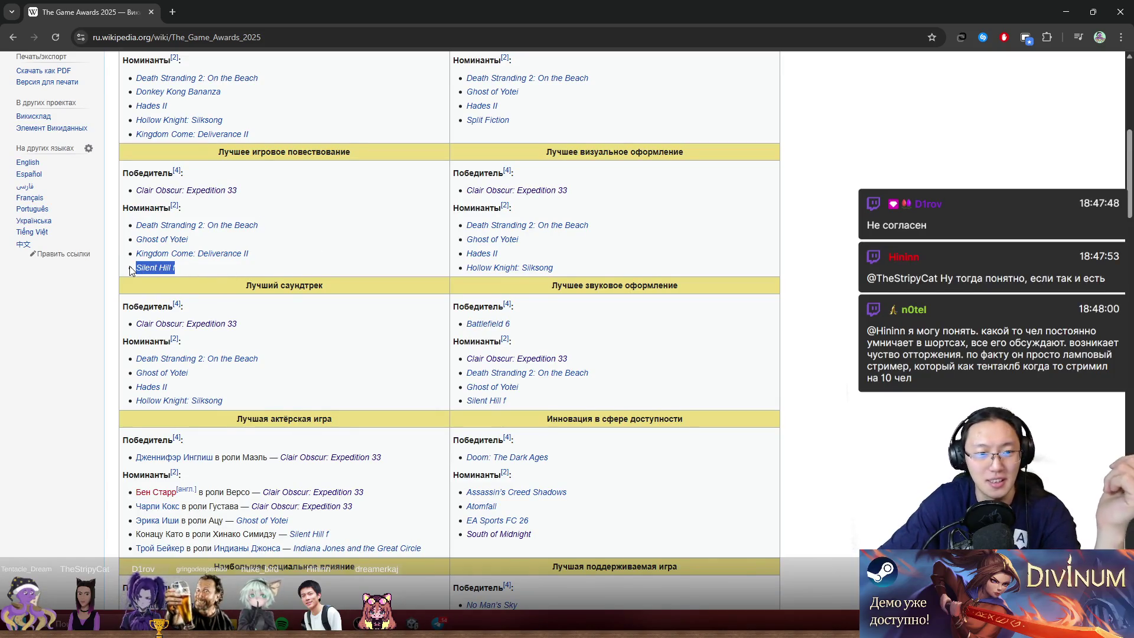
mouse_move(279, 257)
left_mouse_down()
mouse_move(133, 256)
mouse_move(152, 229)
mouse_move(137, 229)
left_mouse_up()
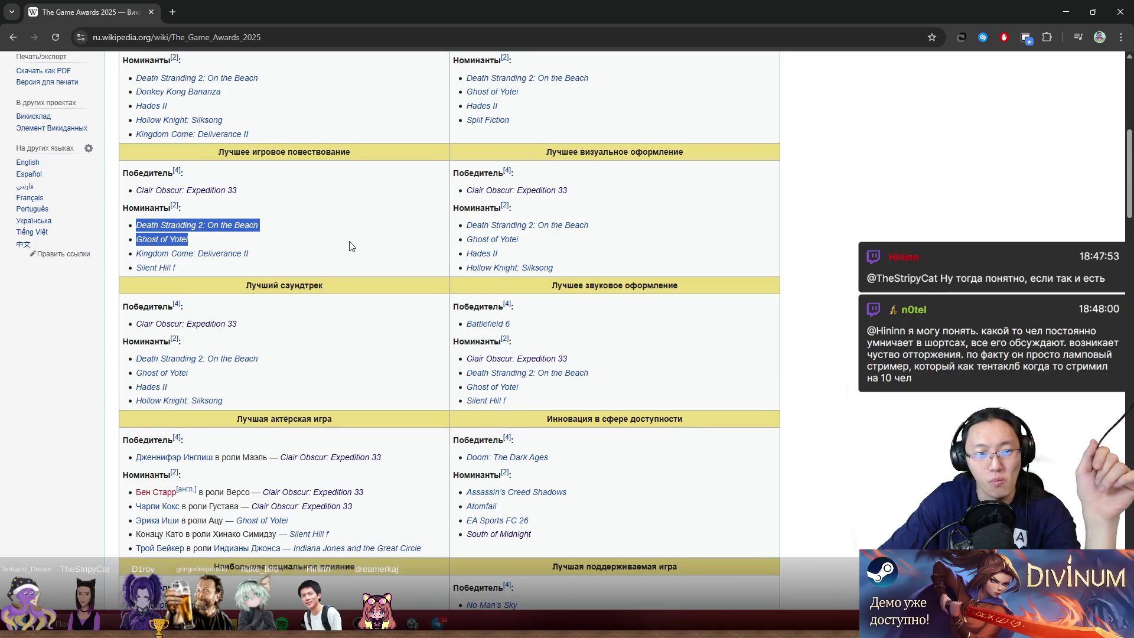
triple_click(316, 191)
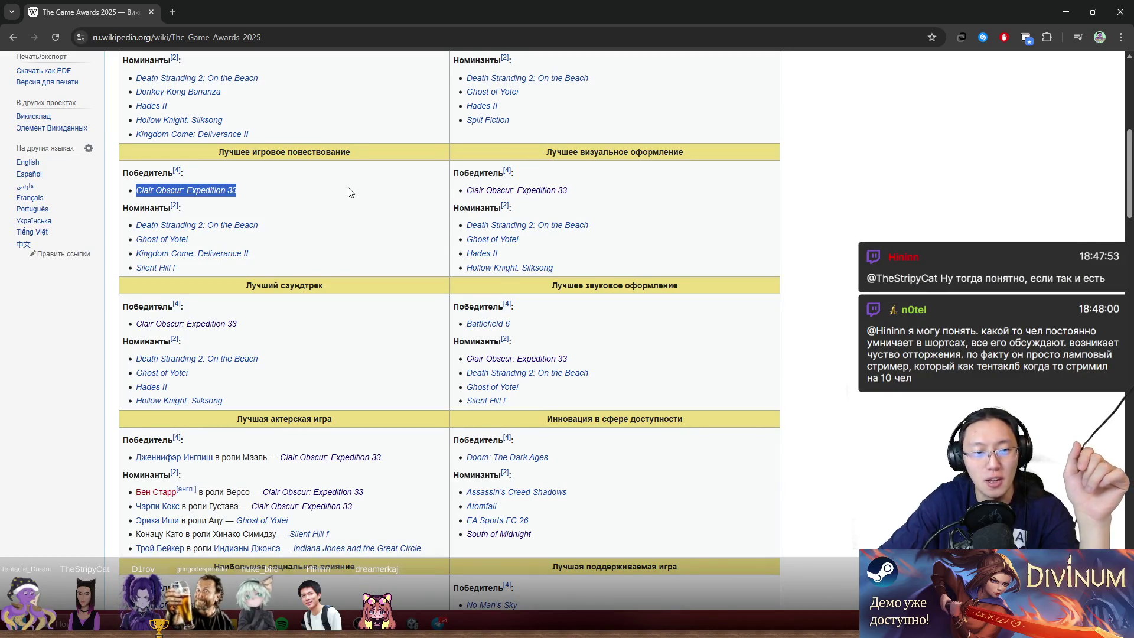
scroll(349, 189, "down", 2)
triple_click(301, 221)
scroll(349, 224, "down", 4)
scroll(313, 222, "up", 2)
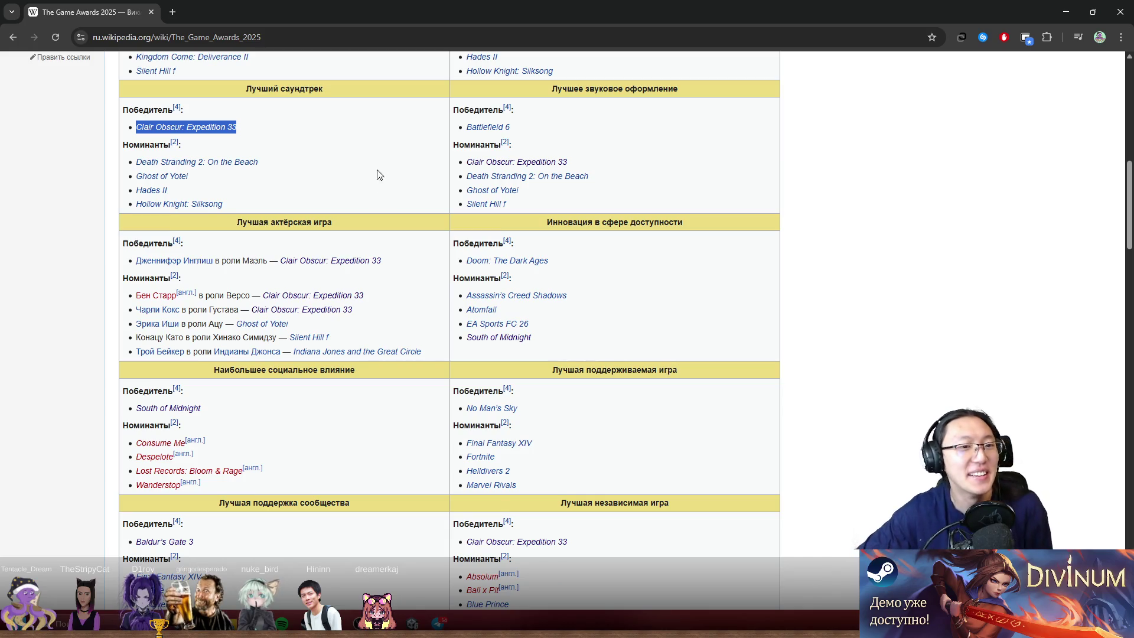
left_click(405, 175)
scroll(405, 185, "down", 1)
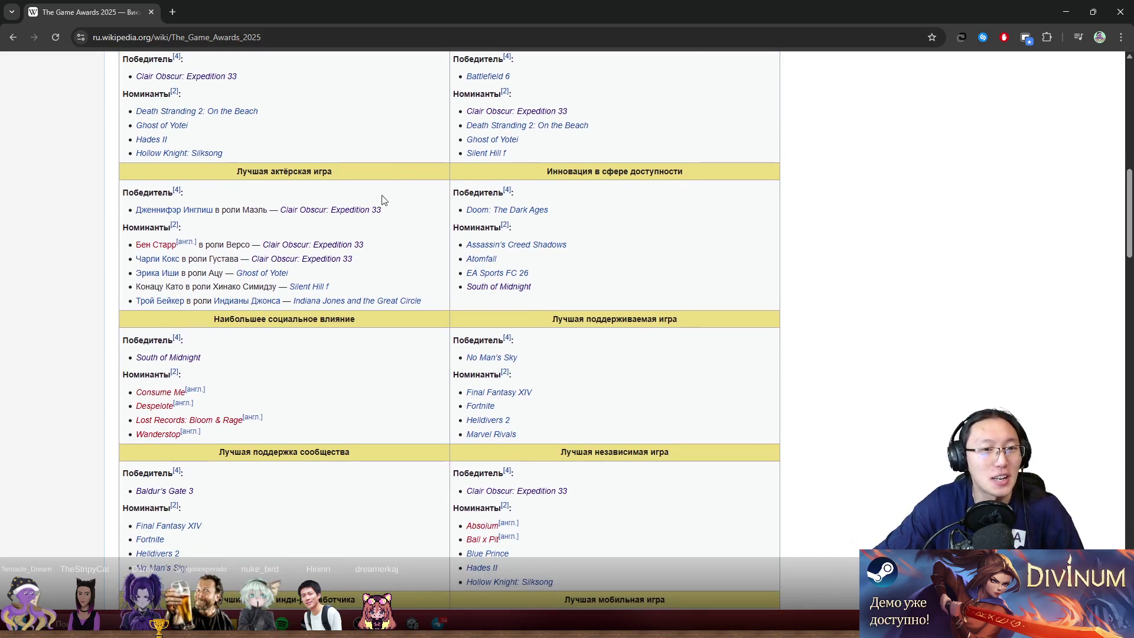
left_click_drag(402, 219, 166, 211)
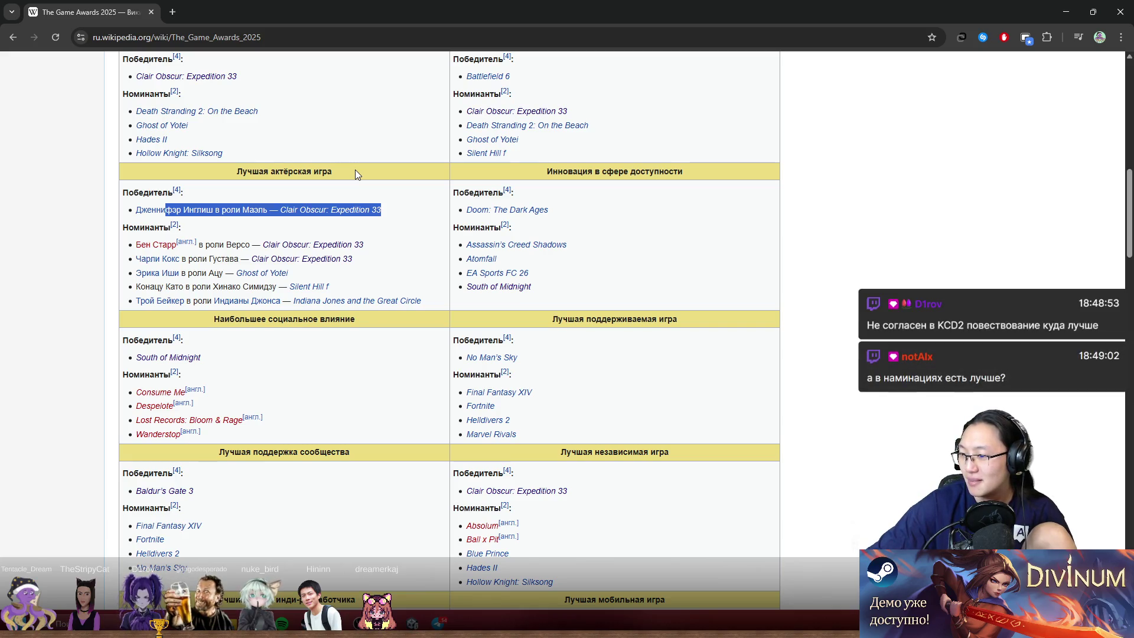
middle_click(440, 184)
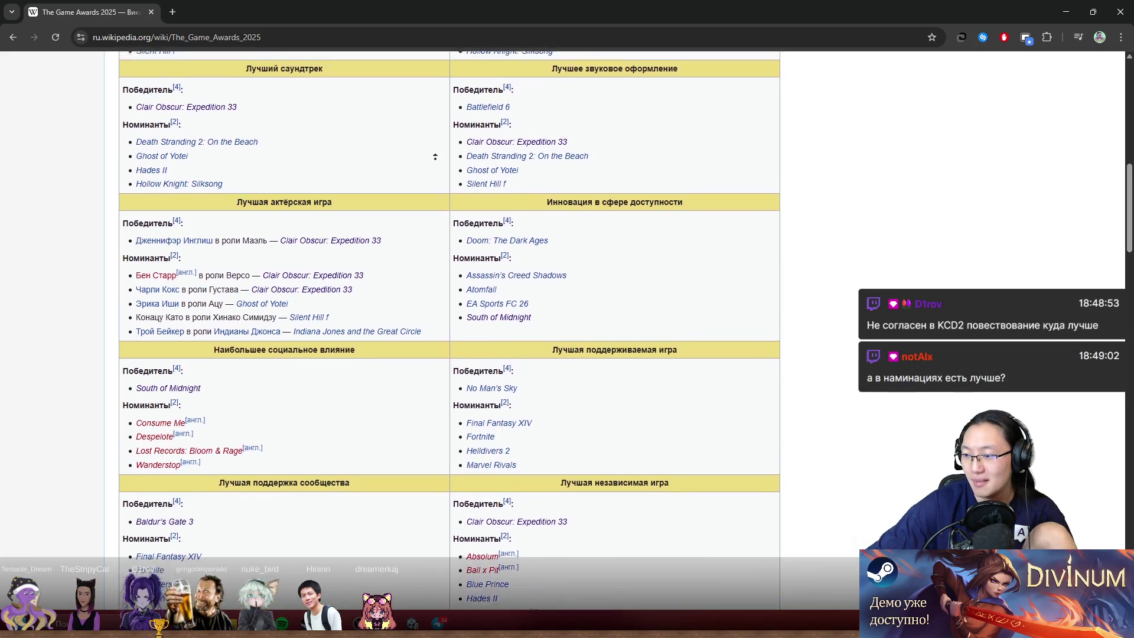
left_click(279, 224)
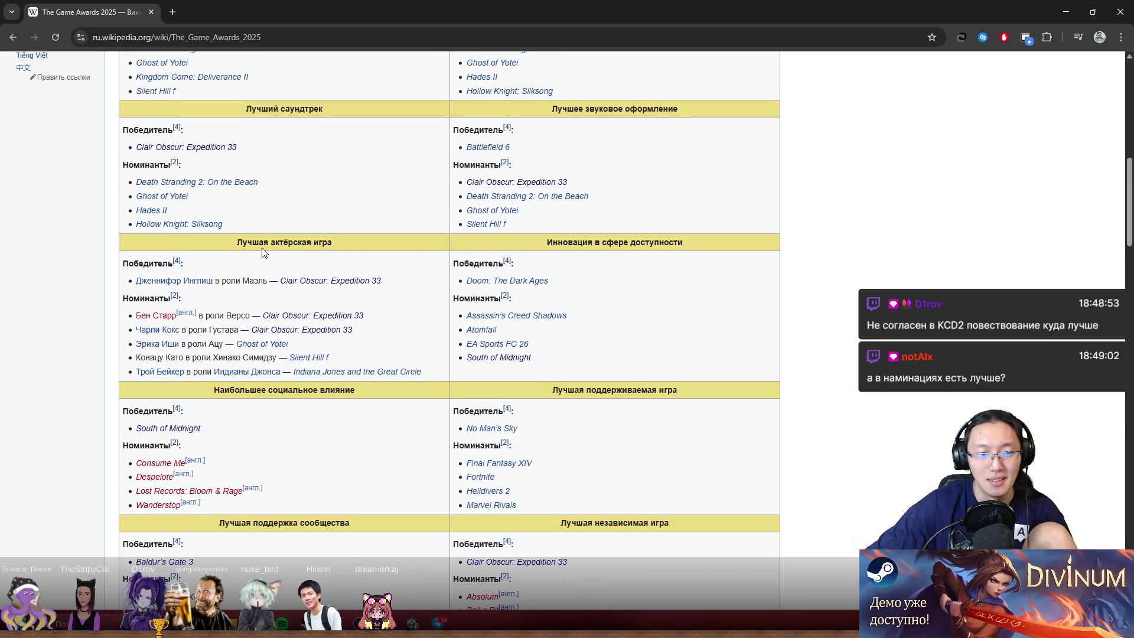
left_click_drag(264, 244, 312, 247)
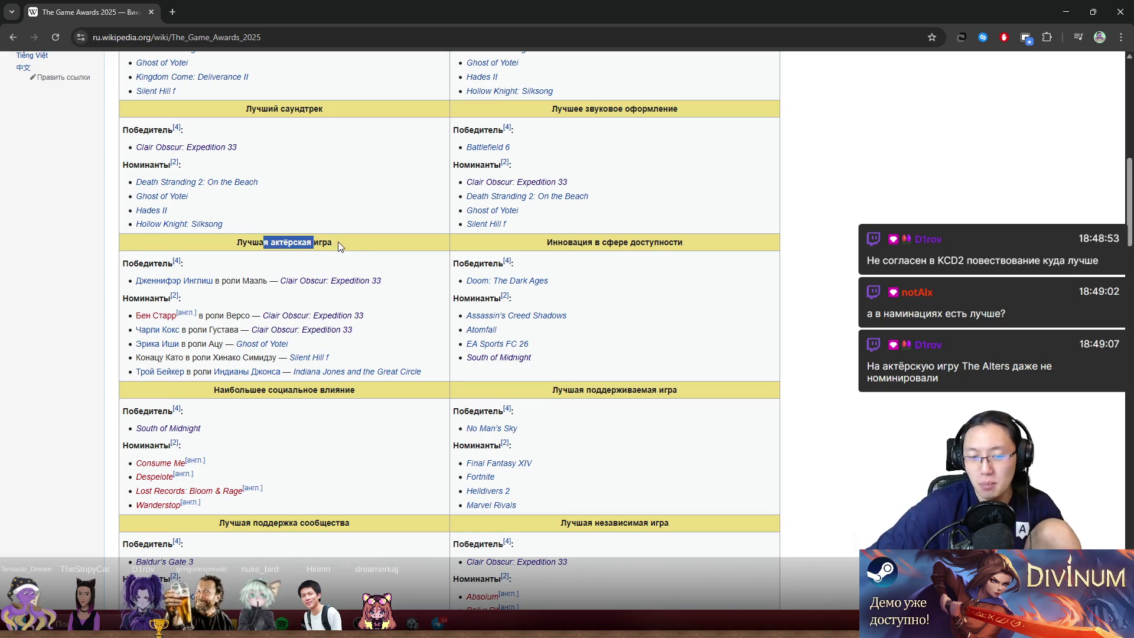
left_click(338, 242)
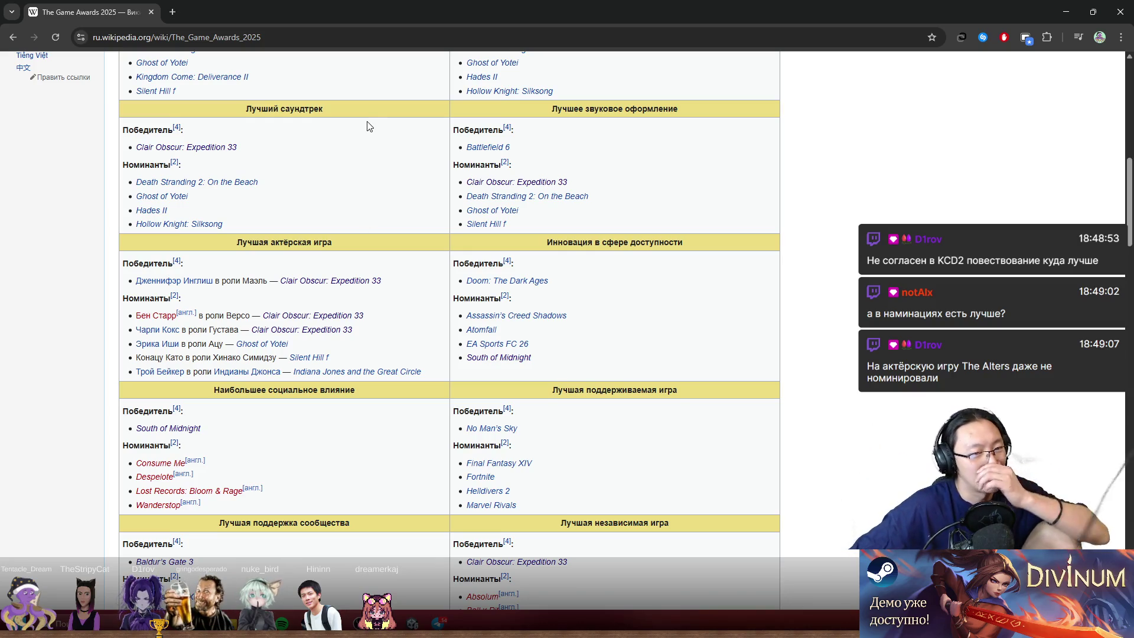
left_click_drag(232, 244, 338, 251)
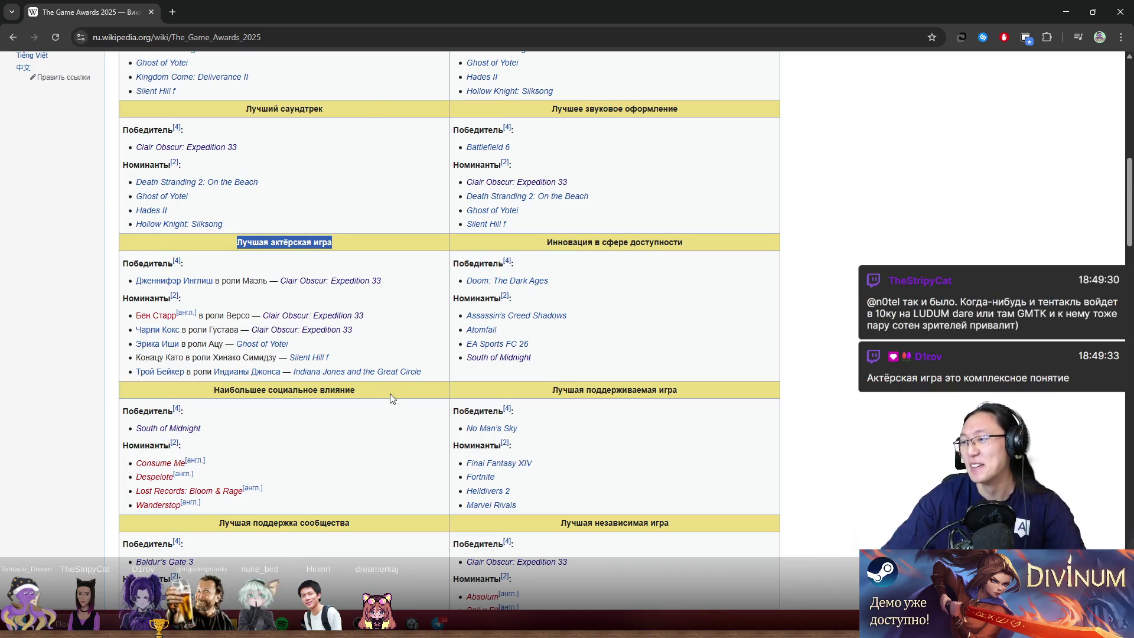
mouse_move(344, 256)
left_mouse_down()
mouse_move(253, 244)
mouse_move(277, 243)
left_mouse_up()
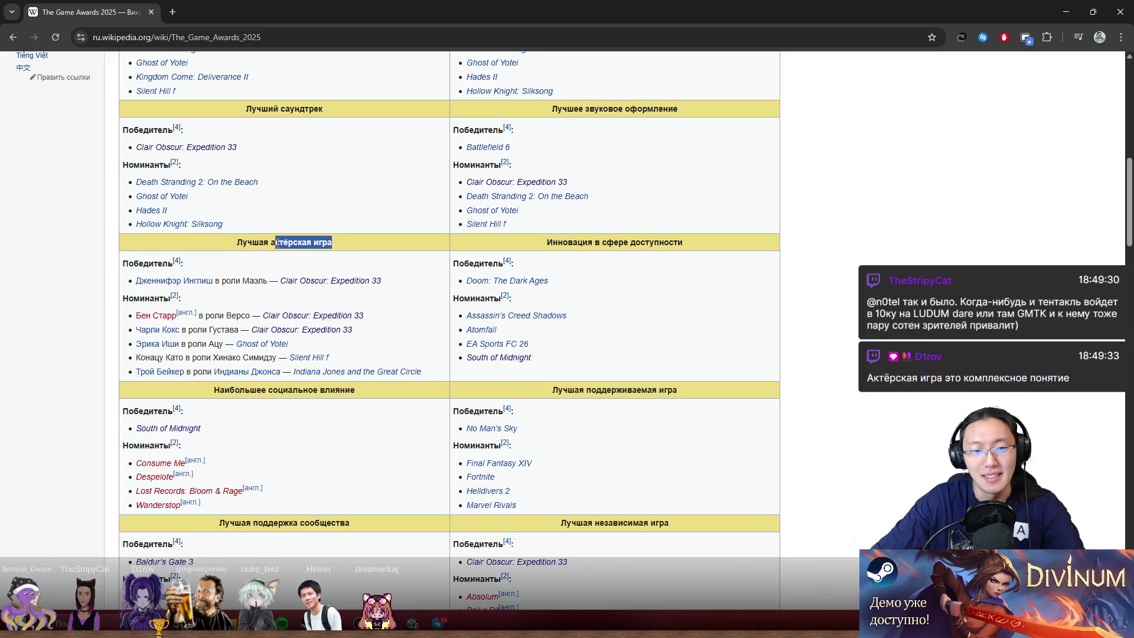
mouse_move(431, 369)
left_mouse_down()
mouse_move(252, 330)
mouse_move(328, 331)
mouse_move(266, 315)
mouse_move(177, 316)
mouse_move(137, 279)
mouse_move(143, 263)
left_mouse_up()
left_click(384, 303)
scroll(374, 319, "down", 1)
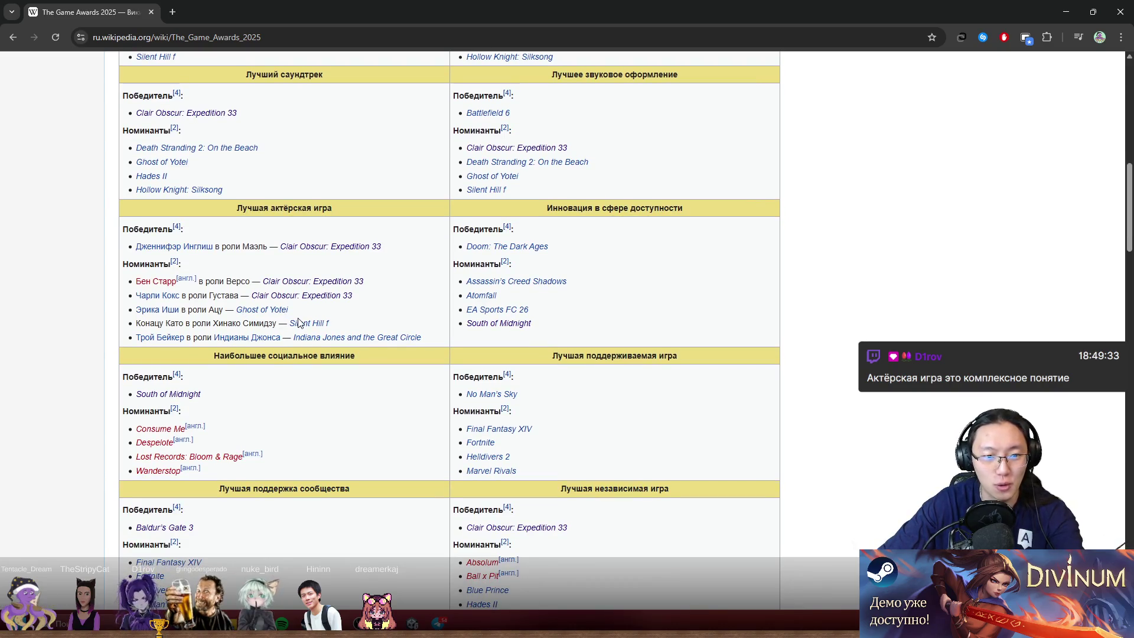
left_click_drag(362, 323, 140, 325)
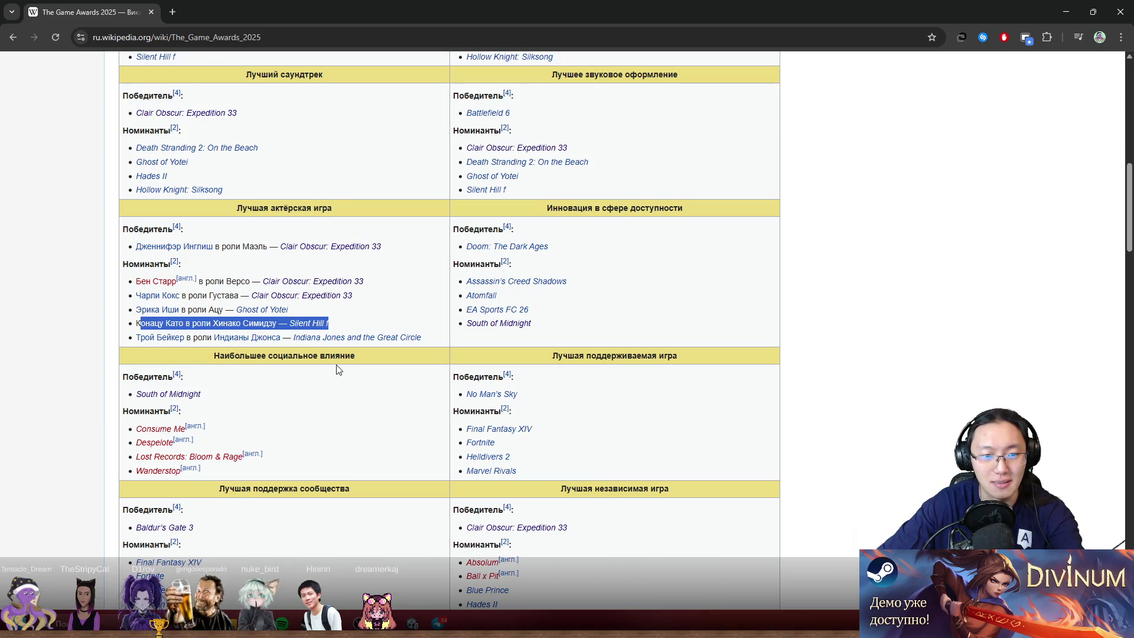
left_click_drag(449, 342, 145, 338)
left_click_drag(330, 323, 131, 329)
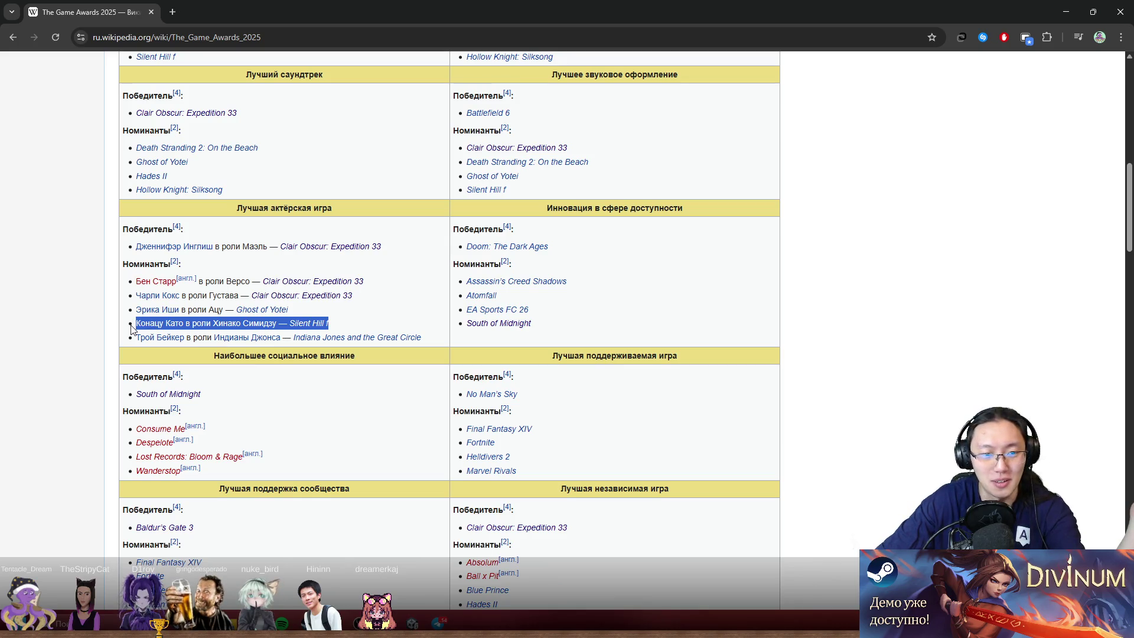
left_click_drag(298, 311, 132, 316)
middle_click(412, 346)
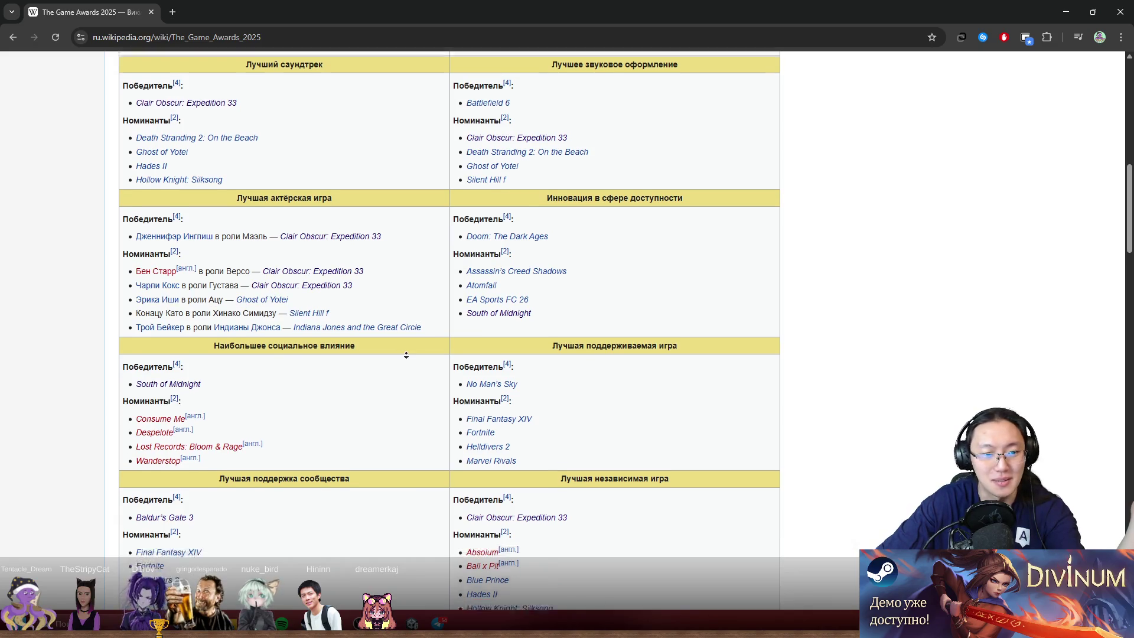
scroll(412, 347, "down", 3)
left_click(395, 274)
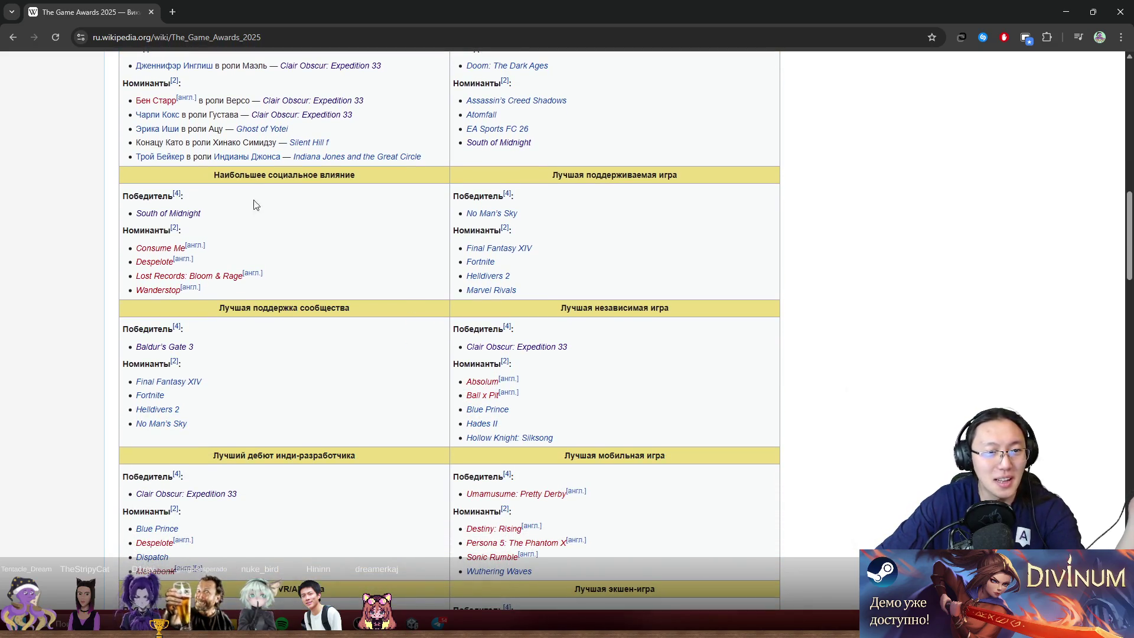
middle_click(316, 302)
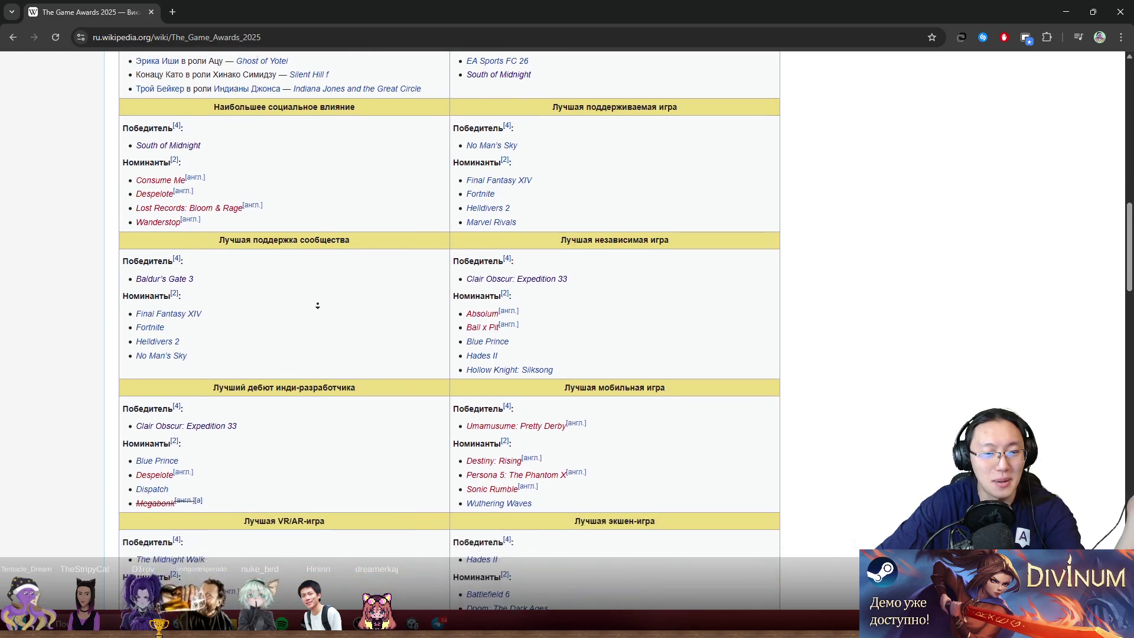
middle_click(283, 286)
left_click(279, 172)
left_click_drag(231, 115, 122, 97)
middle_click(391, 200)
left_click_drag(371, 225, 319, 260)
left_click(315, 271)
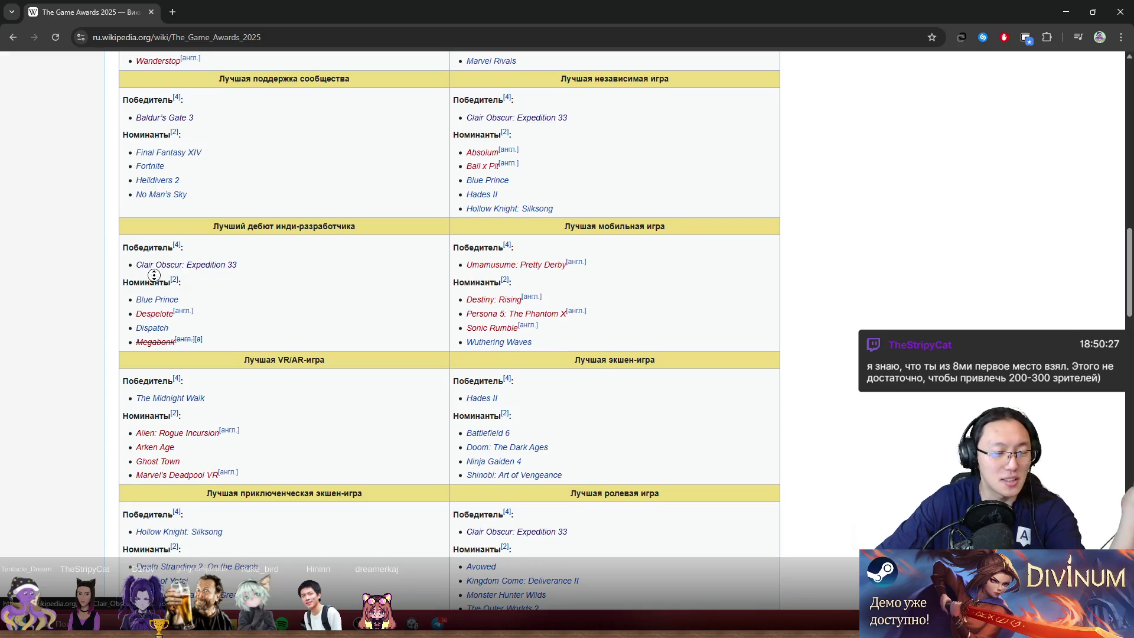
scroll(162, 264, "down", 1)
left_click_drag(236, 239, 136, 238)
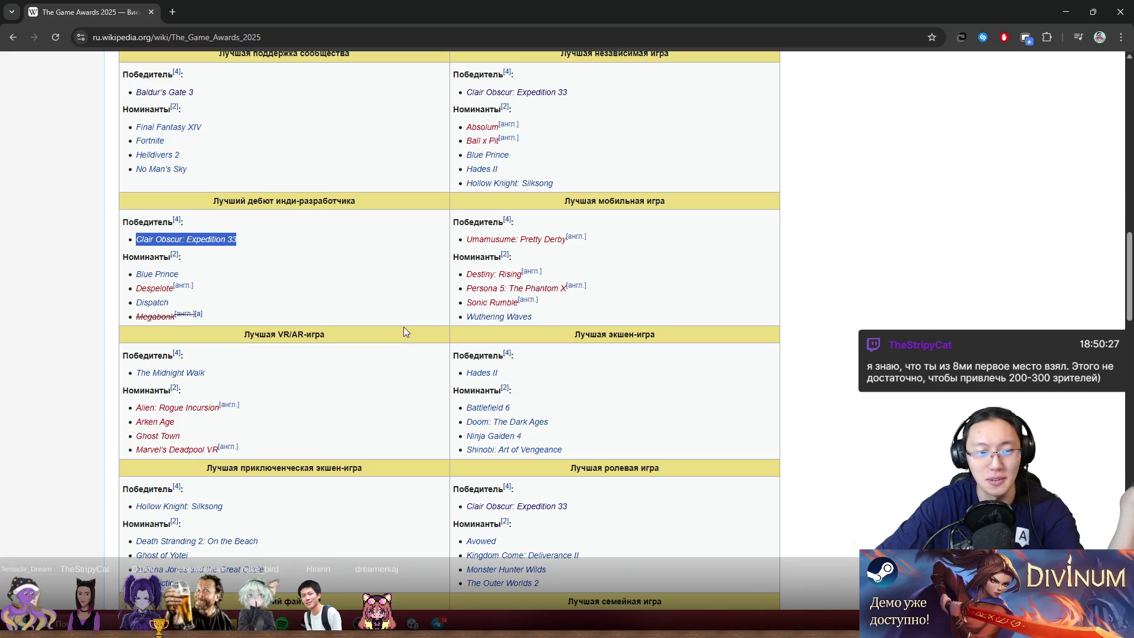
left_click_drag(229, 302, 136, 303)
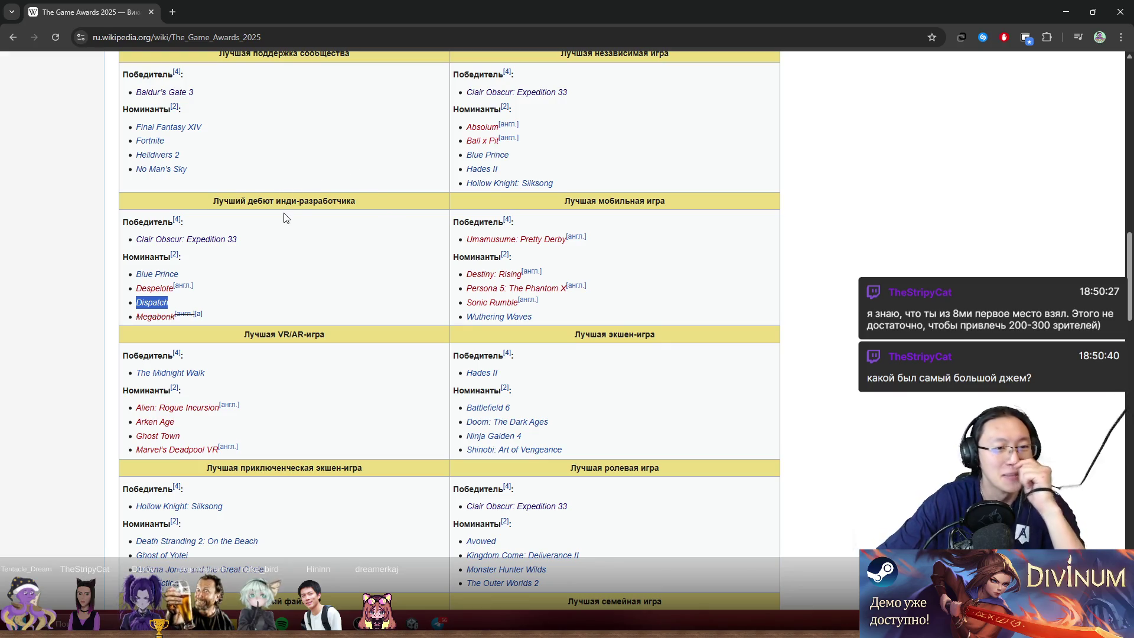
scroll(281, 301, "down", 1)
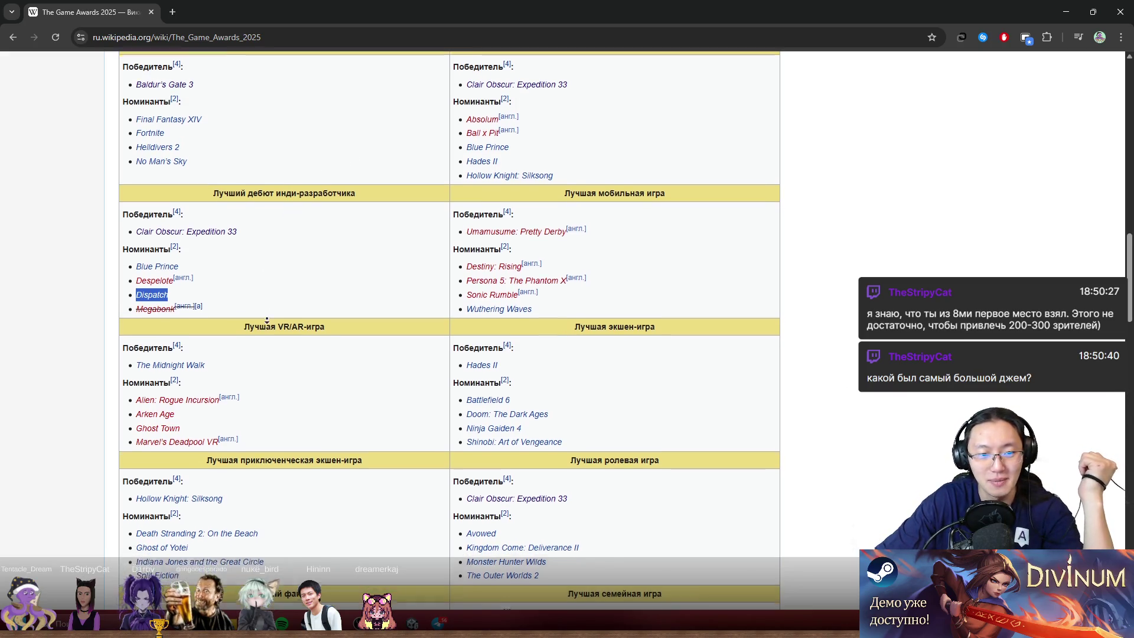
scroll(252, 330, "down", 3)
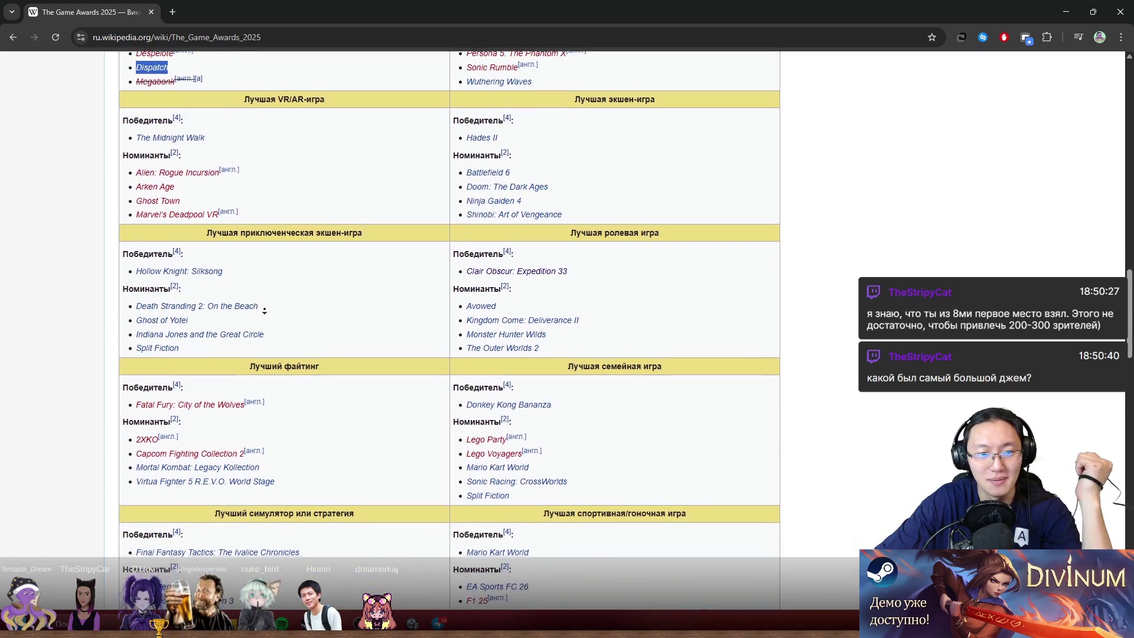
scroll(372, 320, "down", 1)
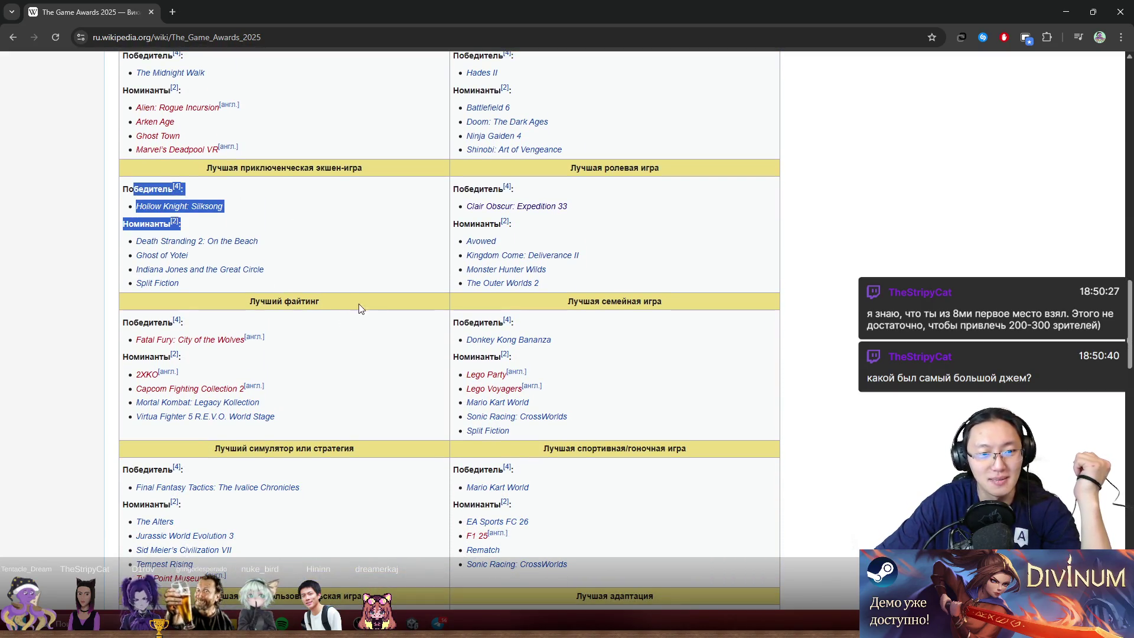
scroll(332, 327, "down", 3)
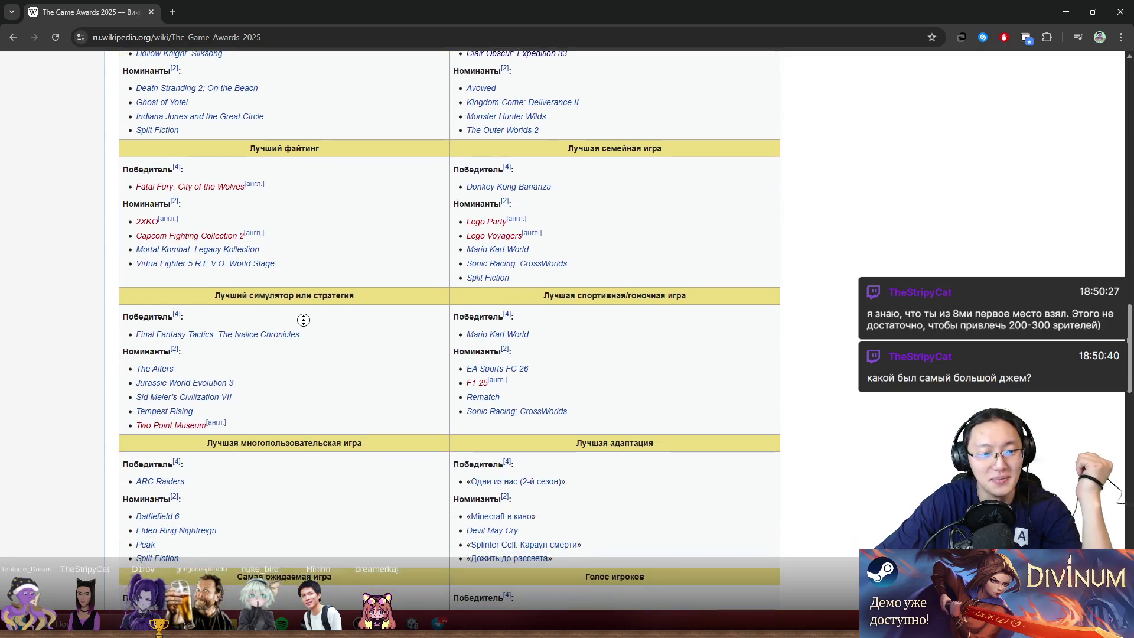
scroll(274, 377, "down", 6)
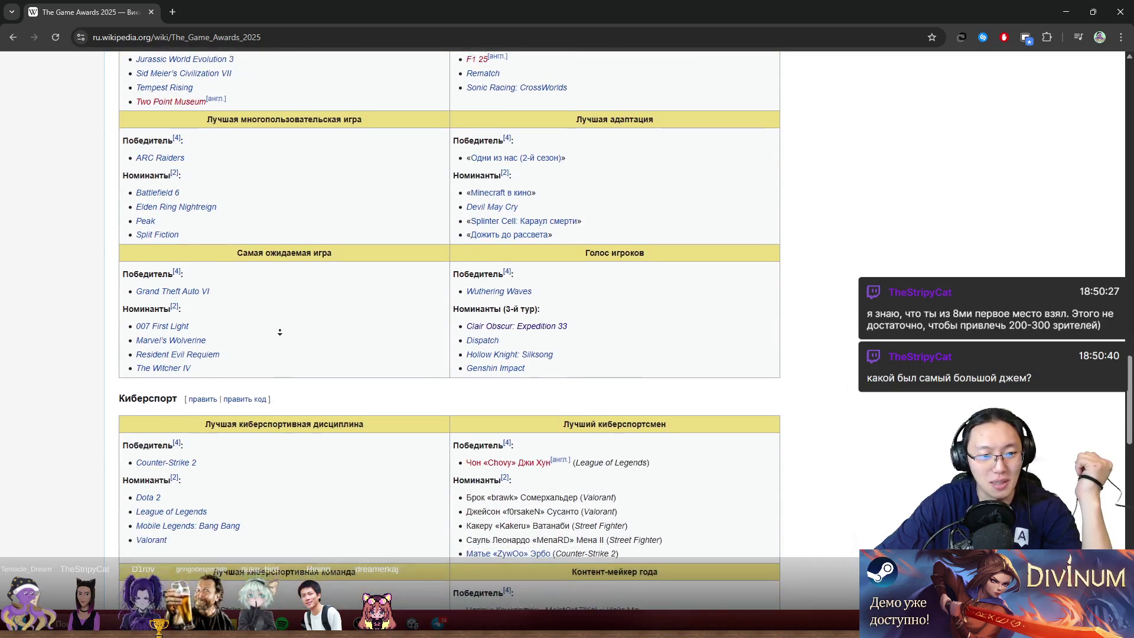
scroll(271, 348, "down", 4)
scroll(396, 331, "up", 20)
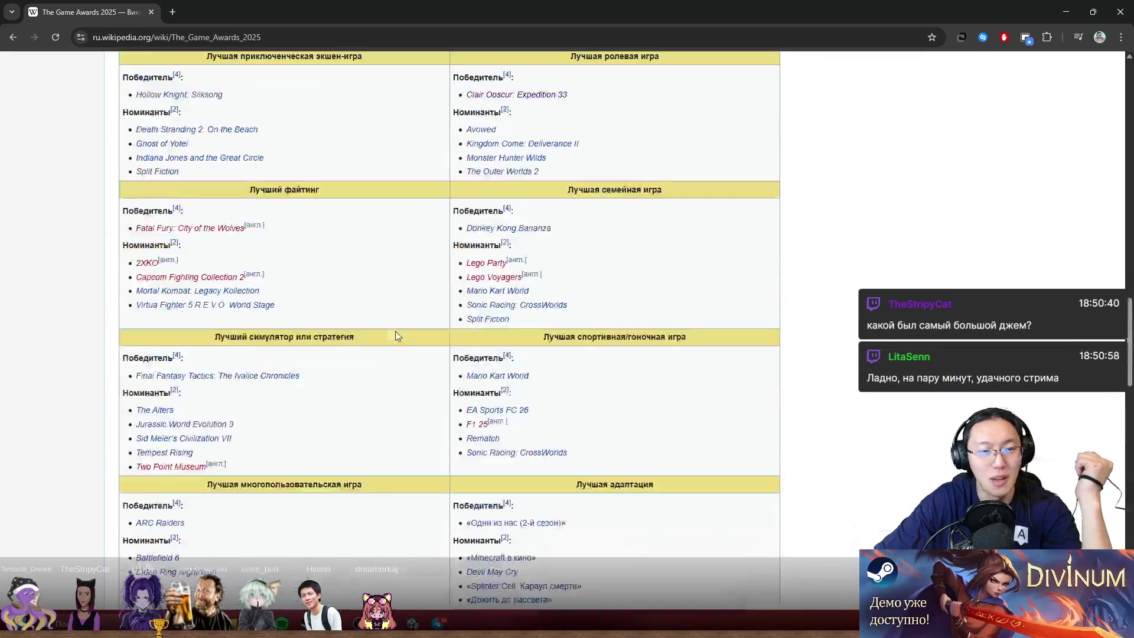
scroll(395, 335, "up", 5)
left_click_drag(246, 269, 336, 286)
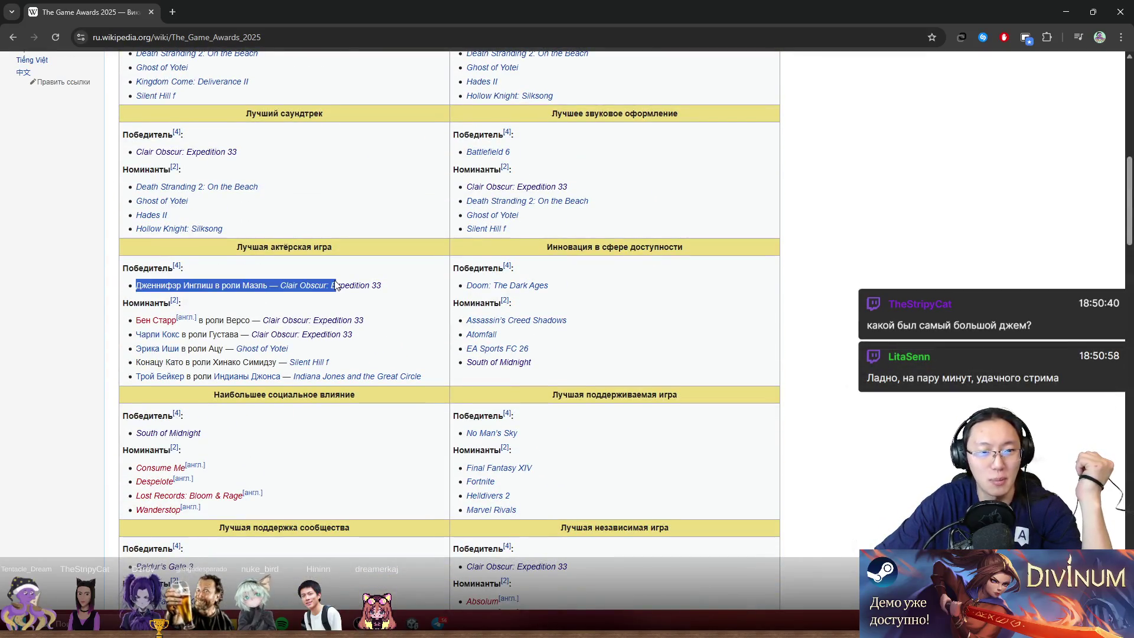
scroll(399, 314, "down", 1)
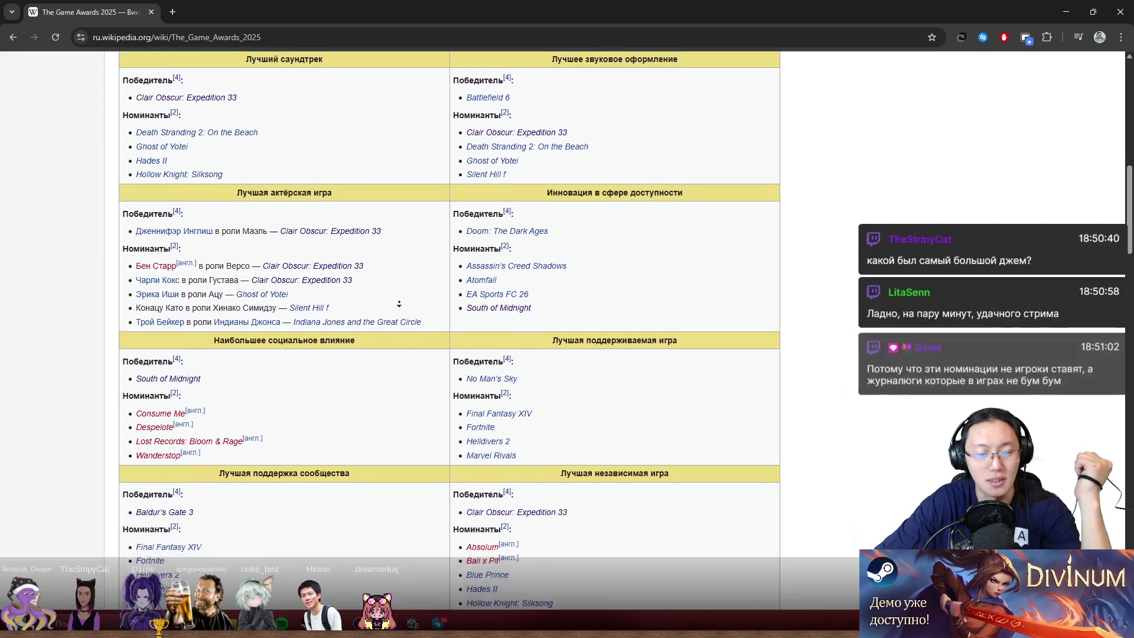
scroll(399, 317, "up", 7)
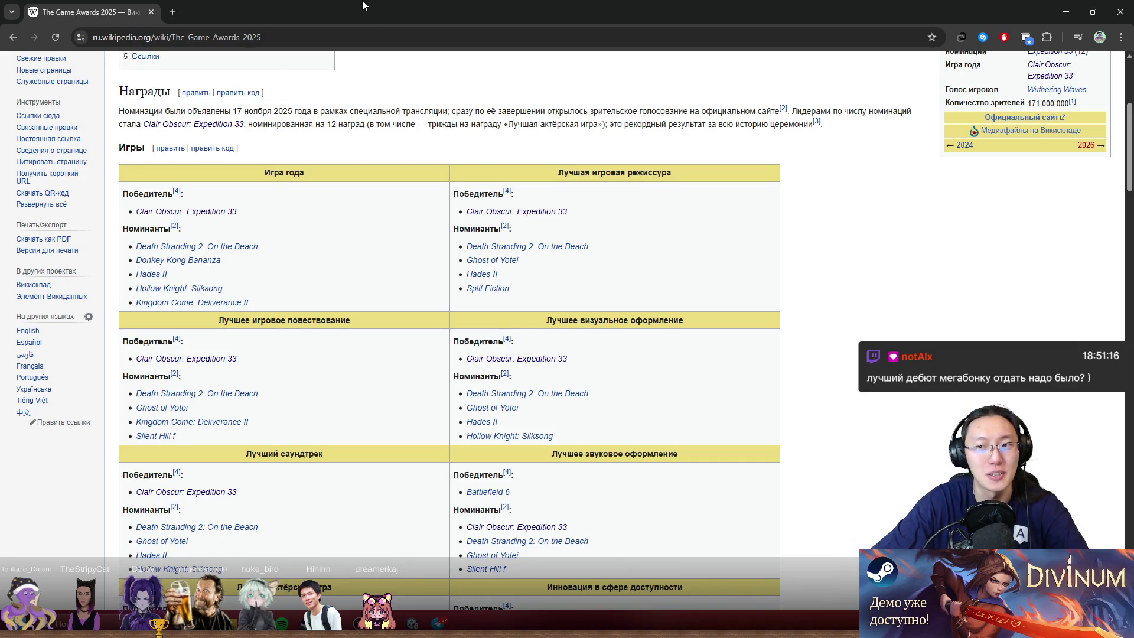
- Restore the Chrome window from full screen, move it over Unity, and close it
left_click_drag(362, 5, 397, 72)
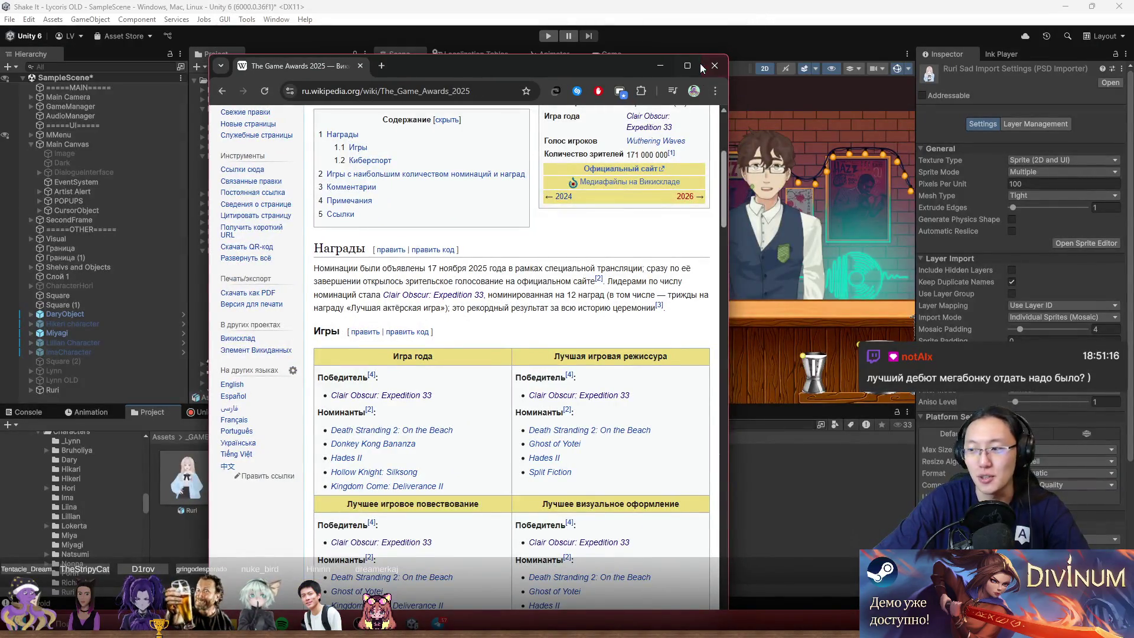
left_click(688, 66)
left_click_drag(591, 7, 627, 164)
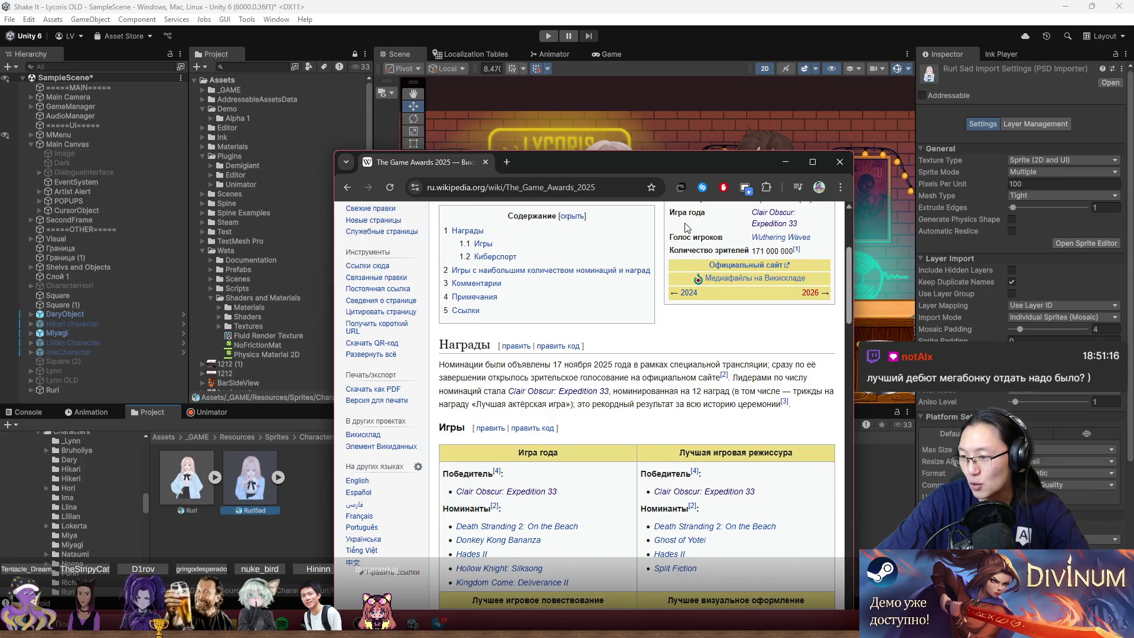
left_click(851, 162)
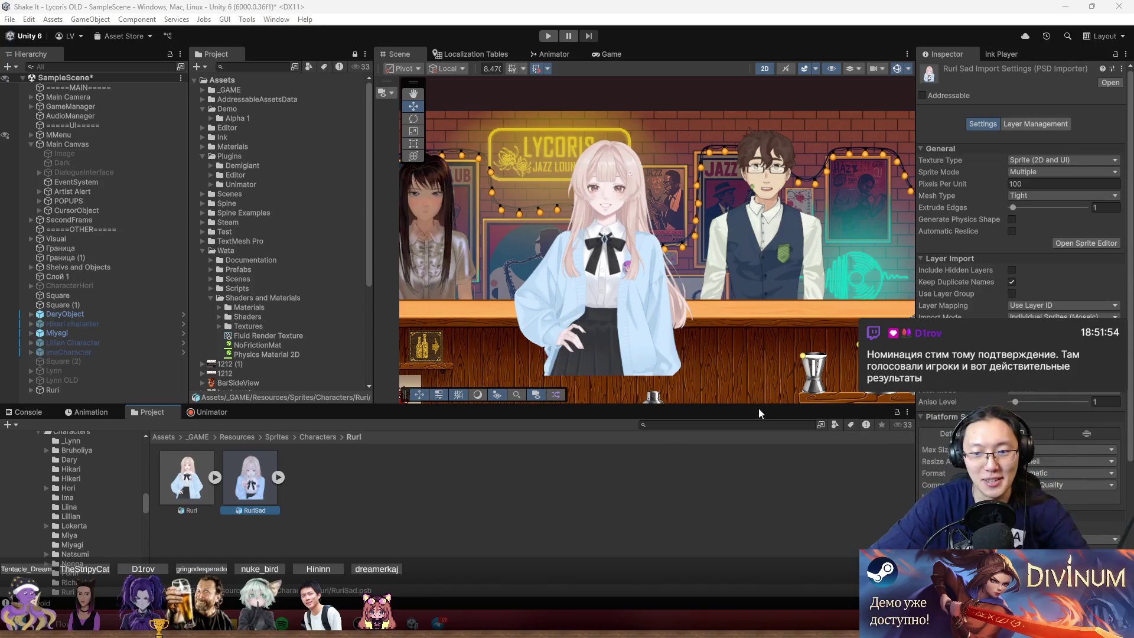
left_click(746, 425)
type("RuriSad")
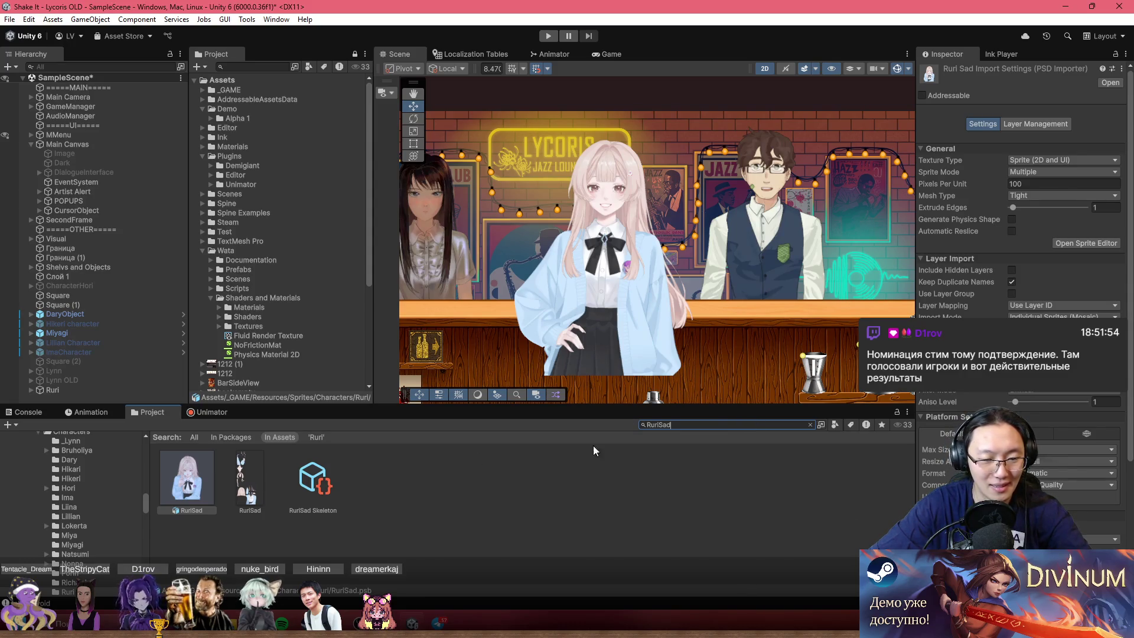
key("Escape")
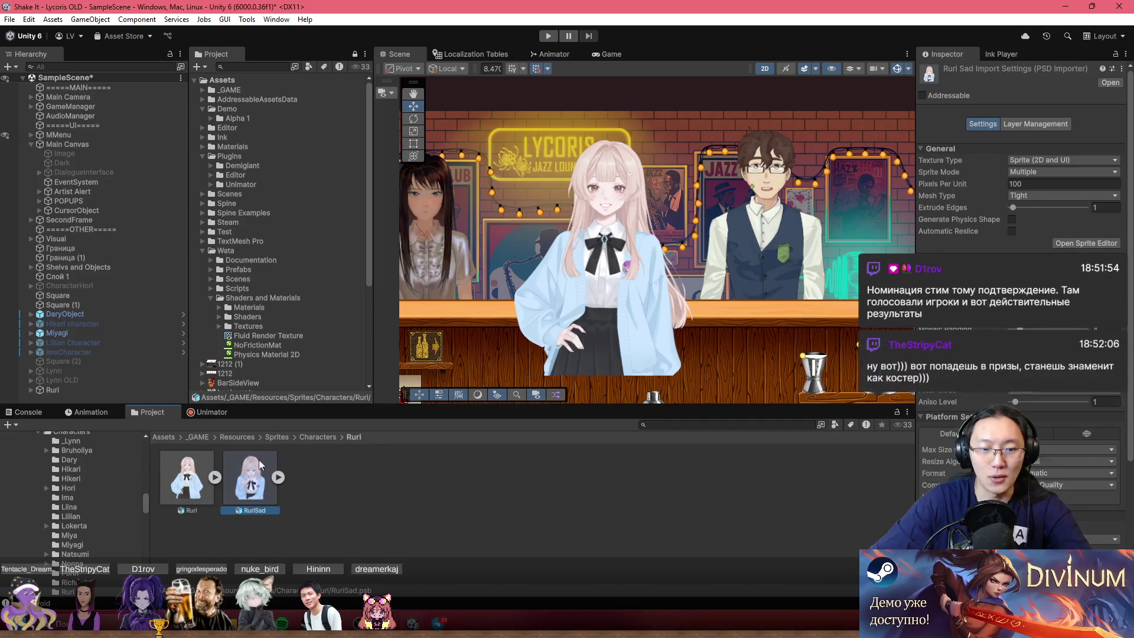
left_click(1086, 243)
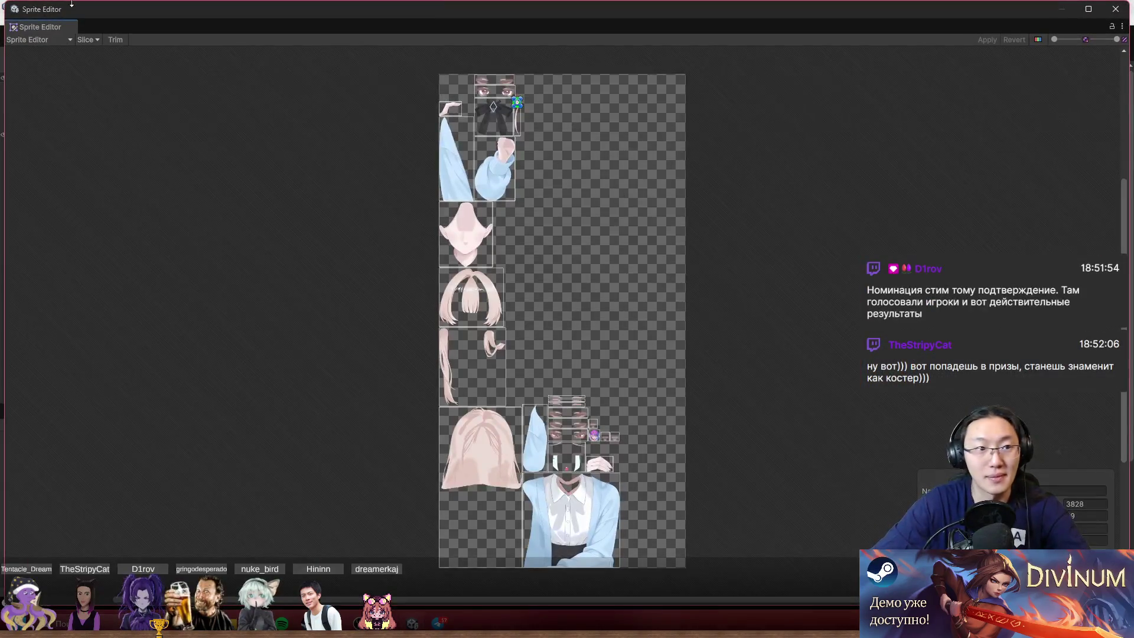
- Switch the Sprite Editor to Skinning Editor mode and pick the Create Bone tool
left_click(59, 39)
left_click(93, 103)
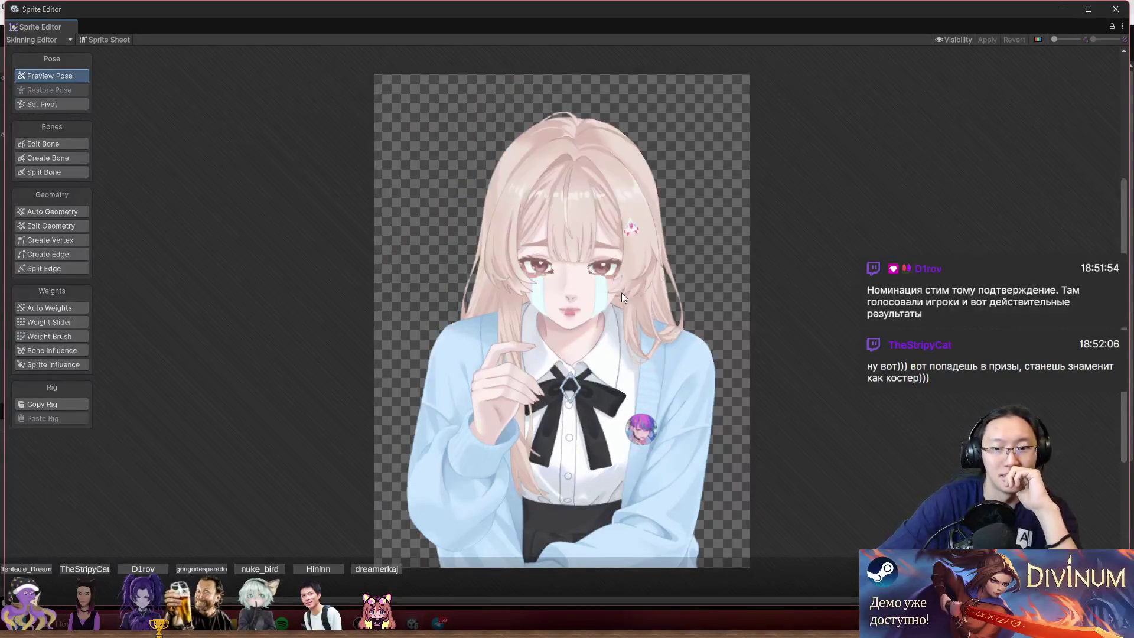
left_click(69, 155)
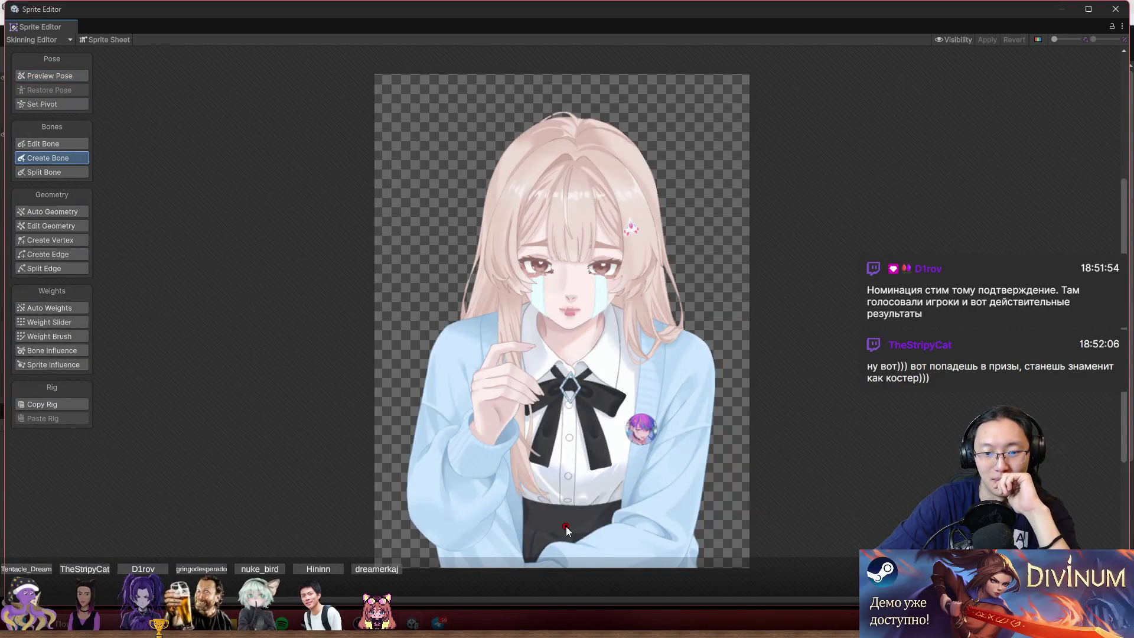
- Place spine bones along RuriSad's centre line at the chin and the top of the head
left_click(571, 313)
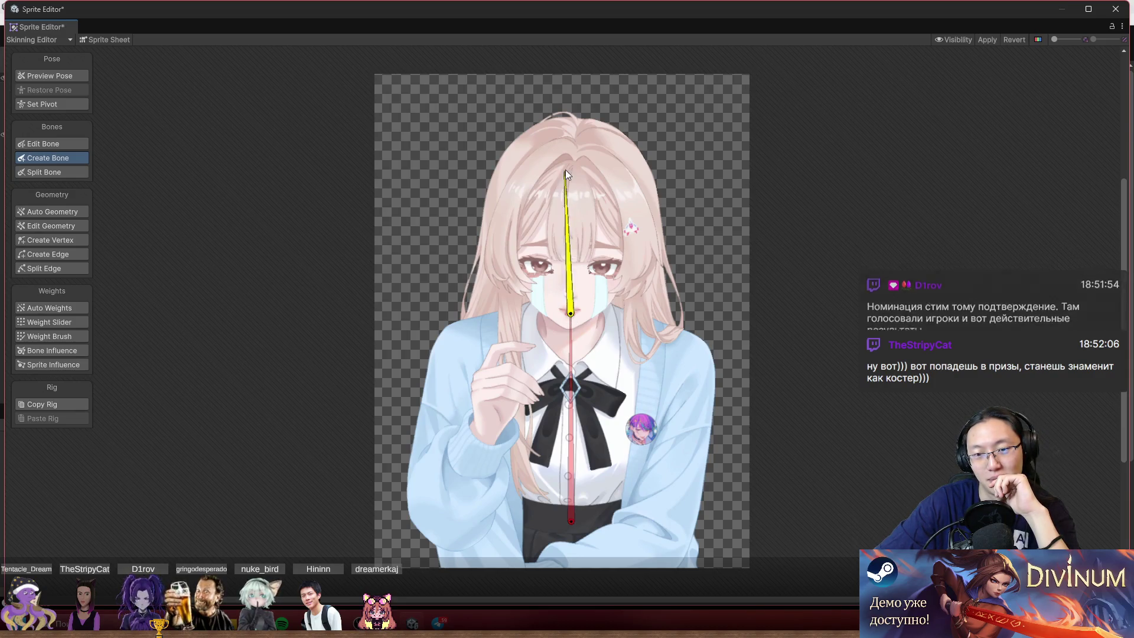
left_click(574, 125)
scroll(566, 276, "up", 2)
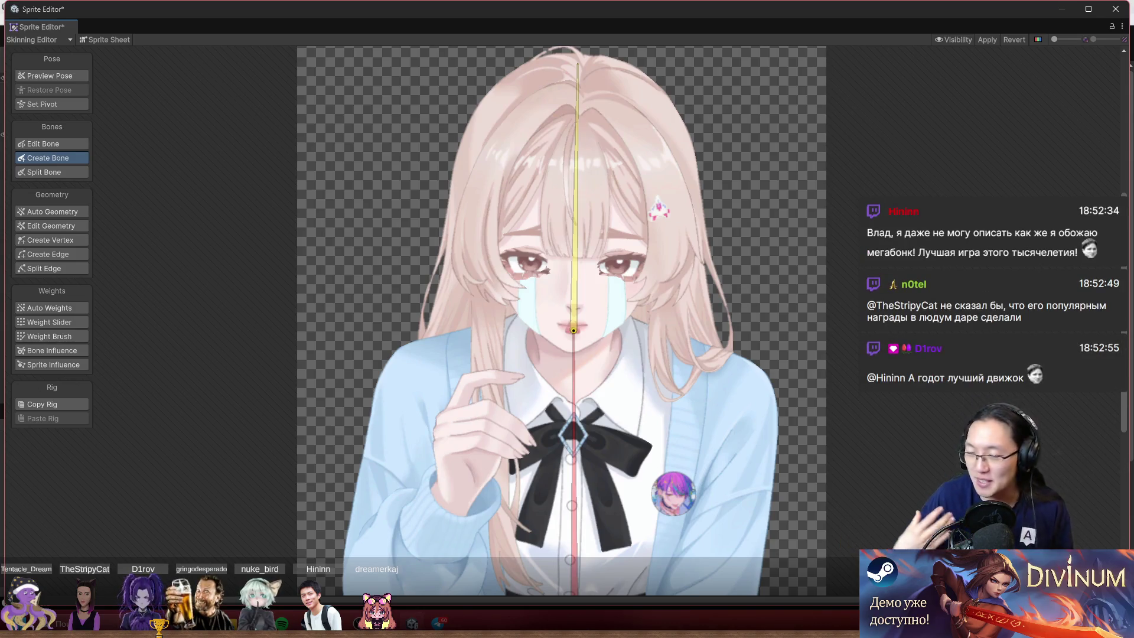
scroll(578, 331, "up", 3)
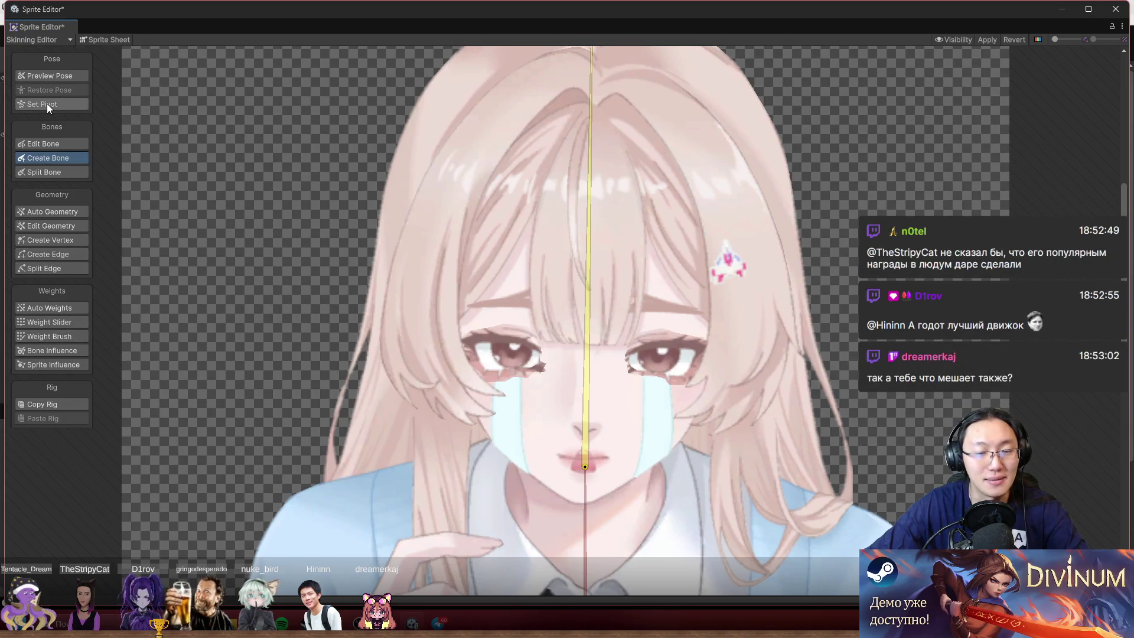
- Switch the Skinning Editor to Sprite Sheet view with the Edit Geometry tool
left_click(62, 328)
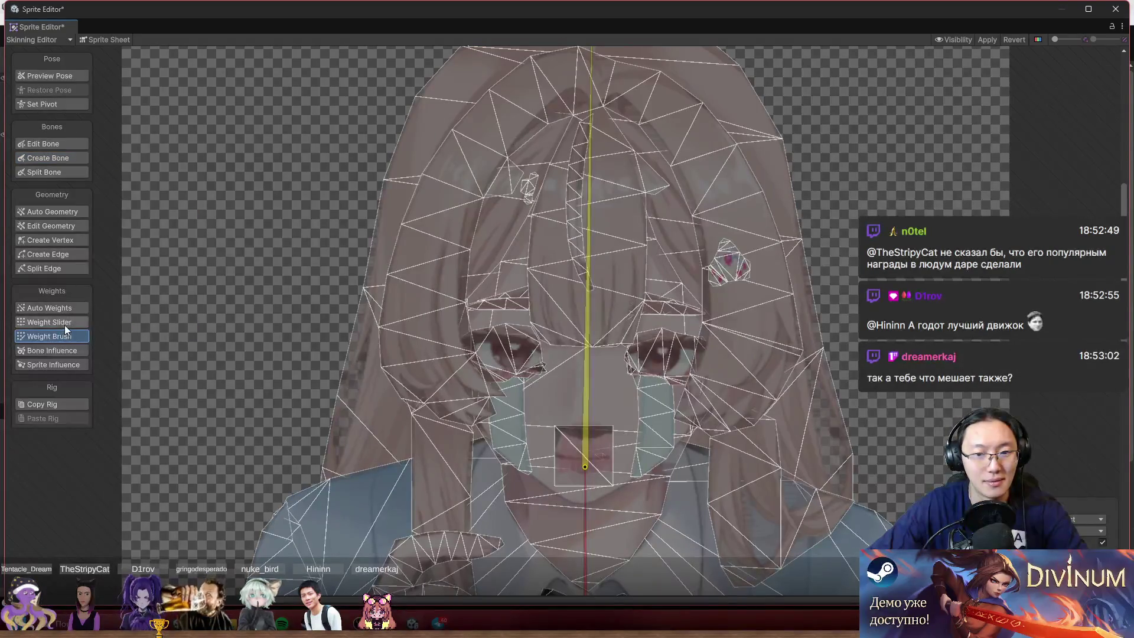
left_click(63, 72)
left_click(101, 39)
scroll(571, 360, "up", 5)
scroll(575, 424, "down", 5)
scroll(630, 409, "up", 4)
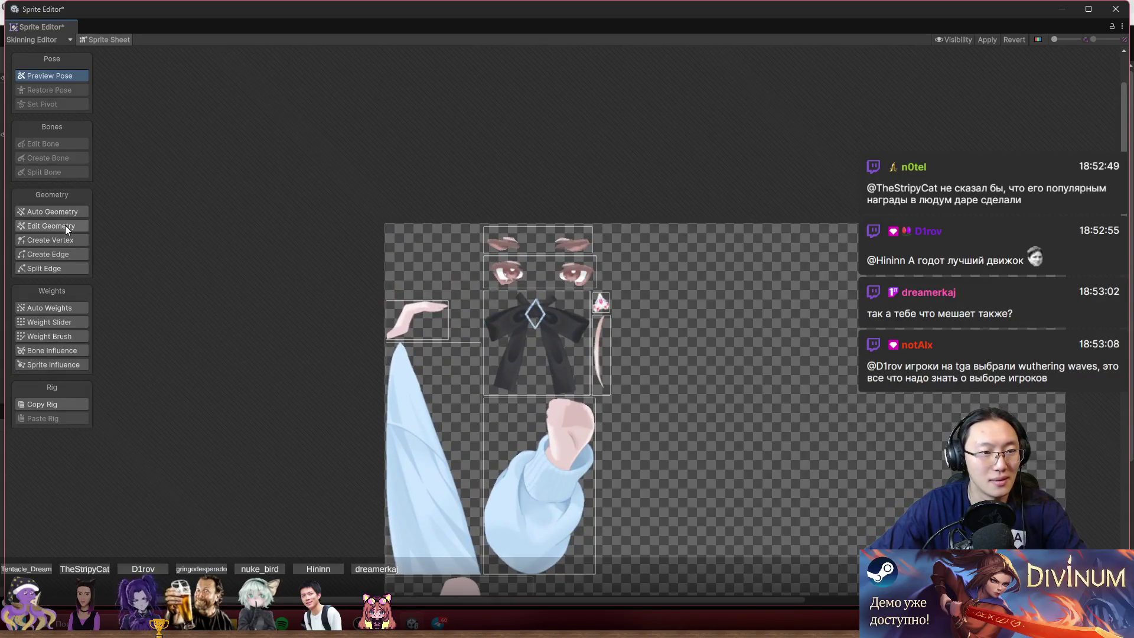
left_click(62, 228)
scroll(568, 231, "up", 3)
- Delete the meshes of the eyebrow, eyes, ornament and thin curved sprites to reset them
left_click(528, 252)
key("Delete")
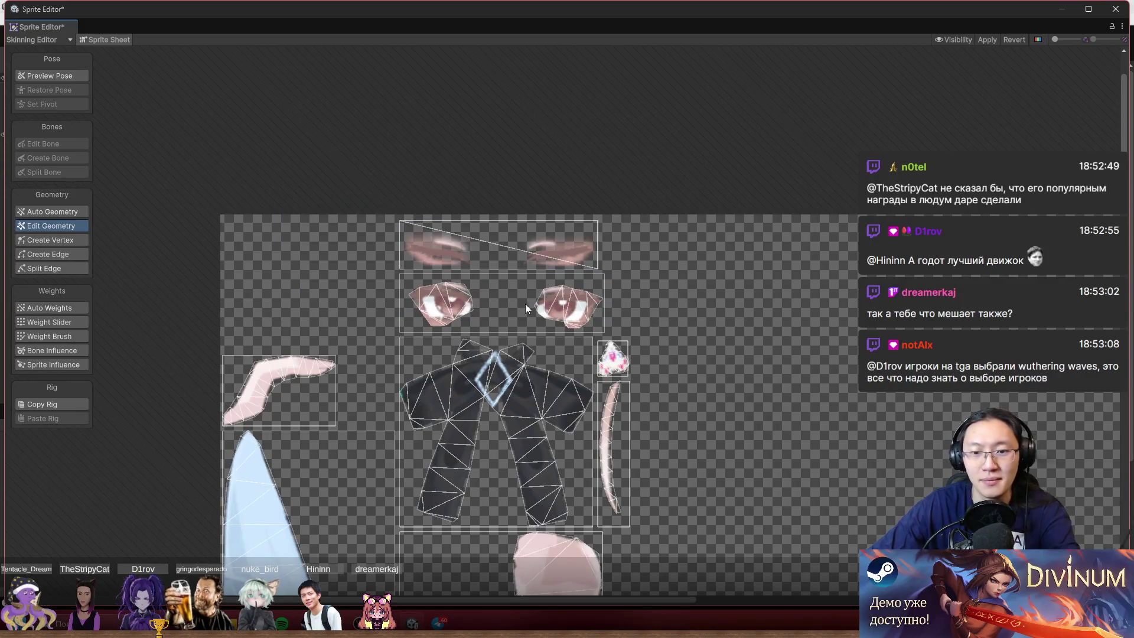
left_click(591, 294)
key("Delete")
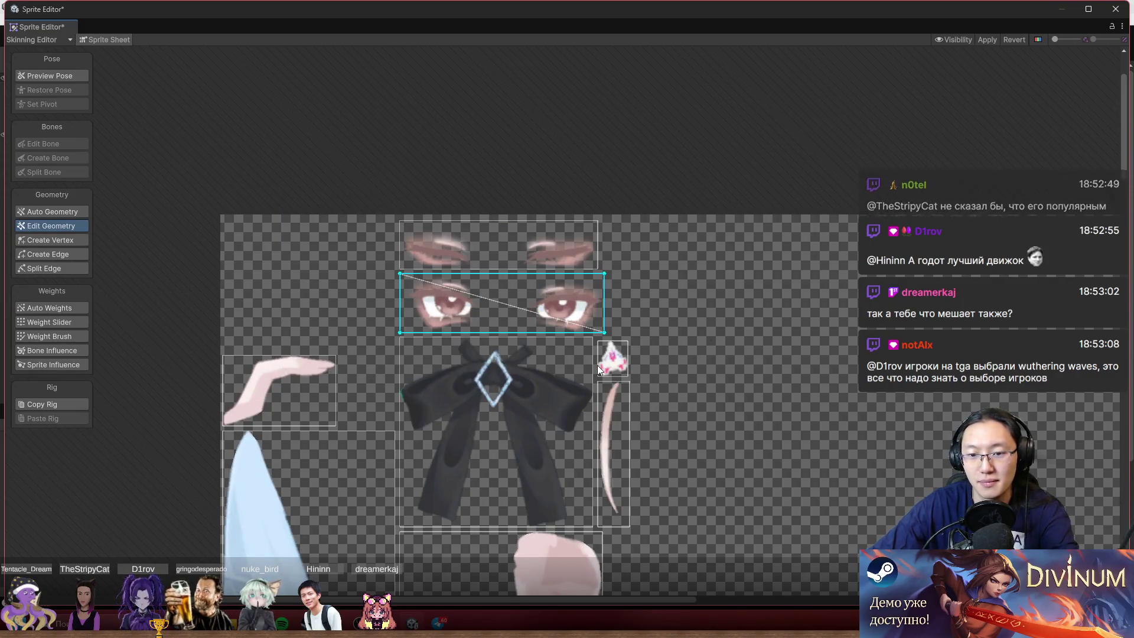
left_click(598, 365)
key("Delete")
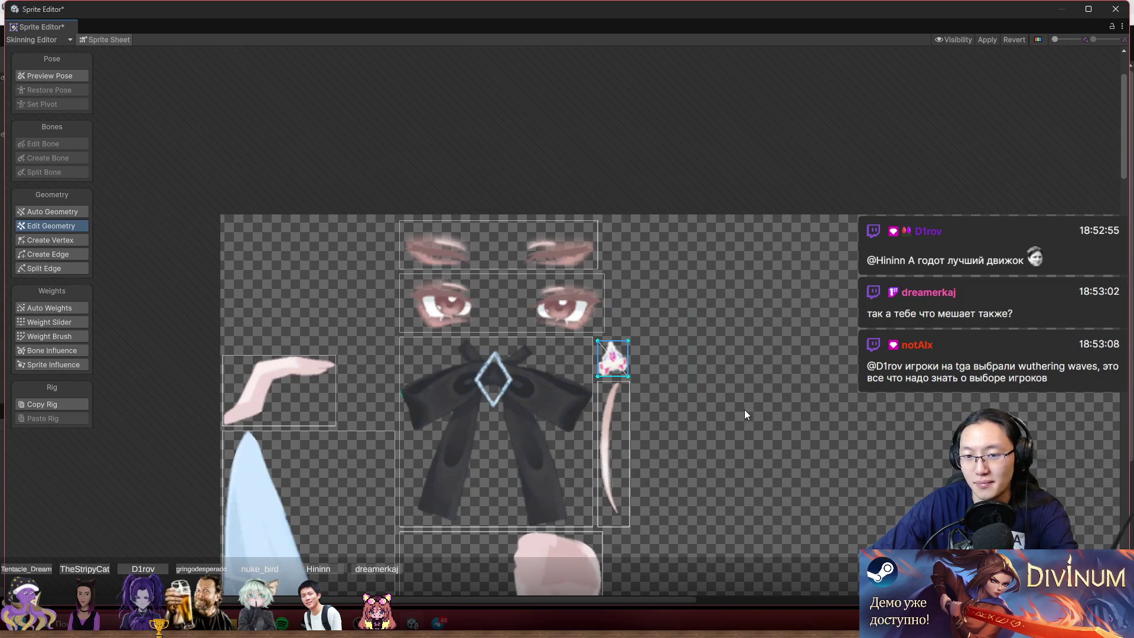
left_click_drag(744, 409, 824, 278)
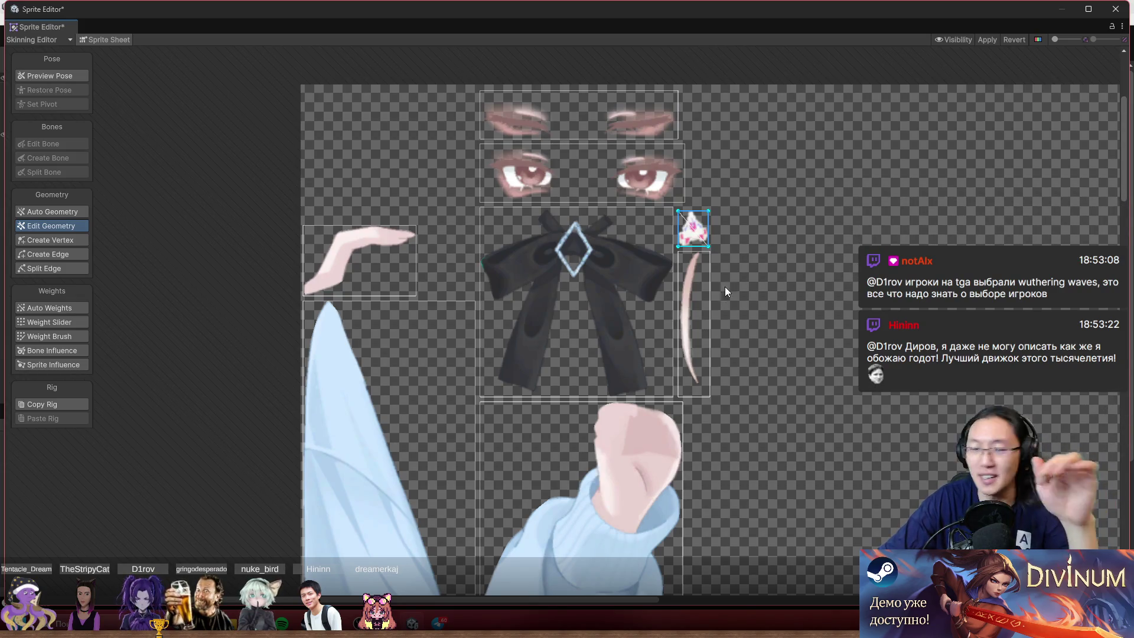
left_click(691, 283)
key("Delete")
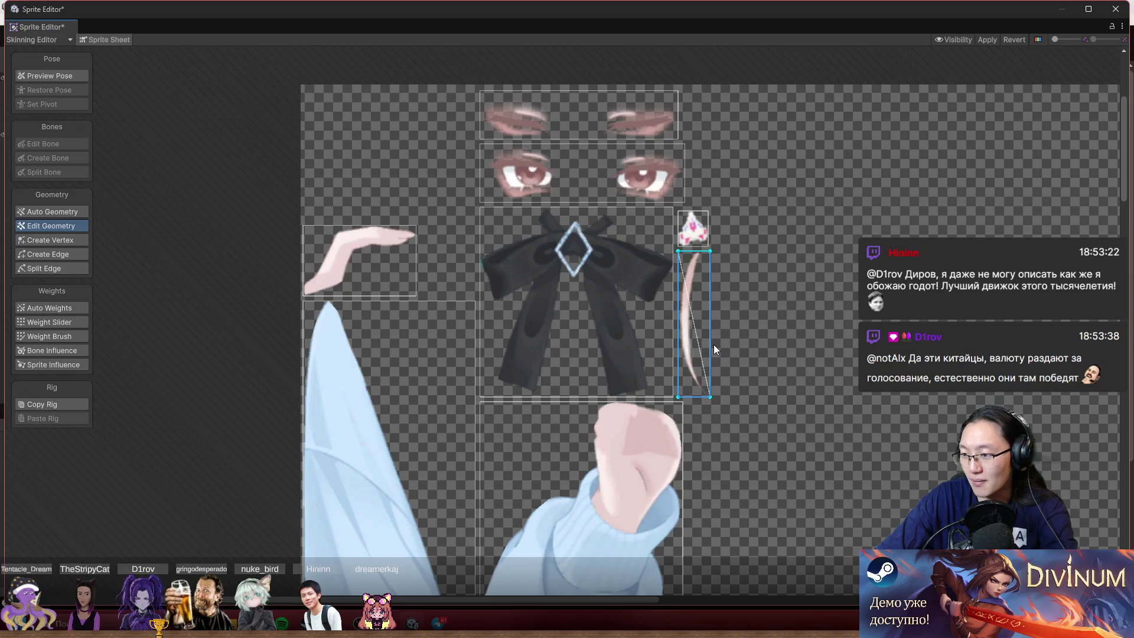
left_click_drag(714, 345, 617, 245)
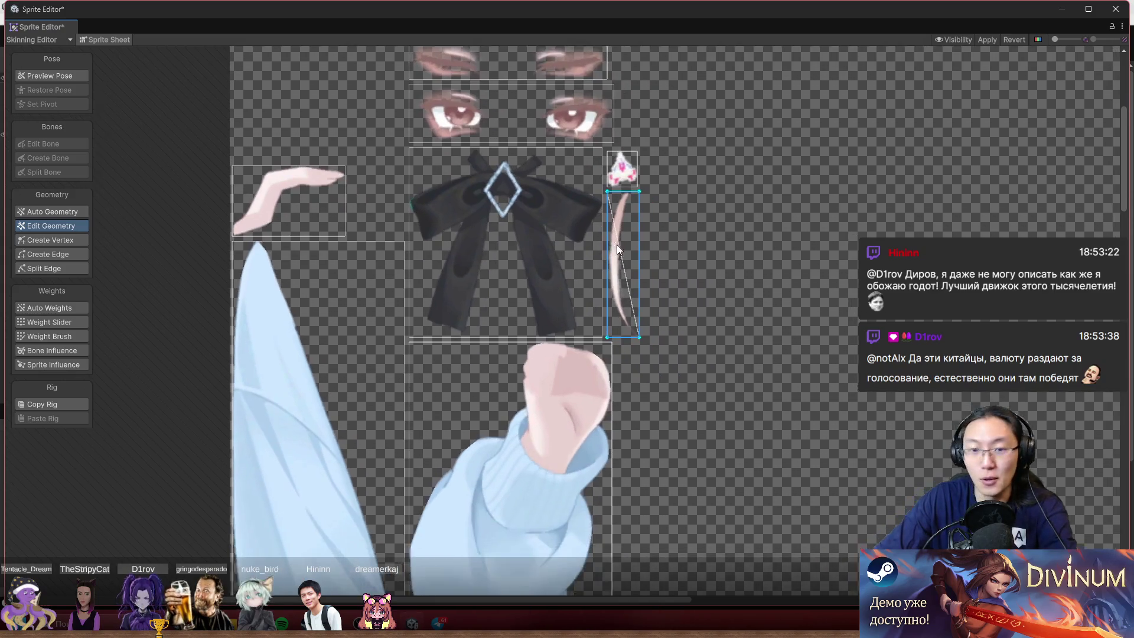
left_click(527, 204)
mouse_move(693, 109)
left_mouse_down()
mouse_move(354, 328)
mouse_move(405, 270)
left_mouse_up()
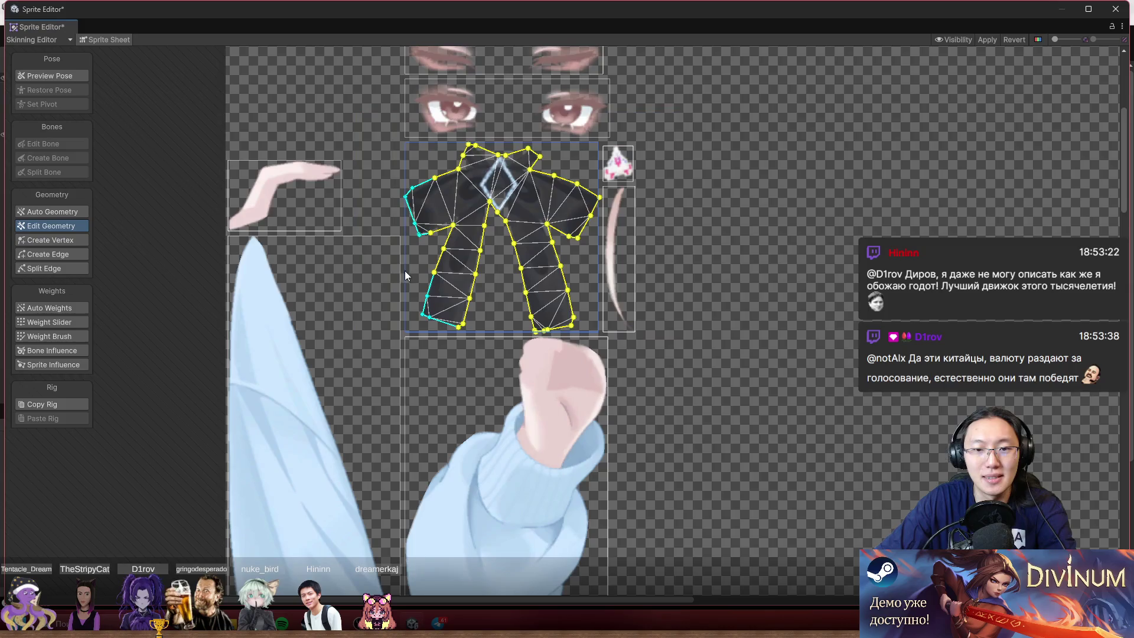
scroll(493, 216, "up", 3)
left_click_drag(493, 215, 643, 29)
scroll(643, 177, "down", 3)
left_click(677, 253)
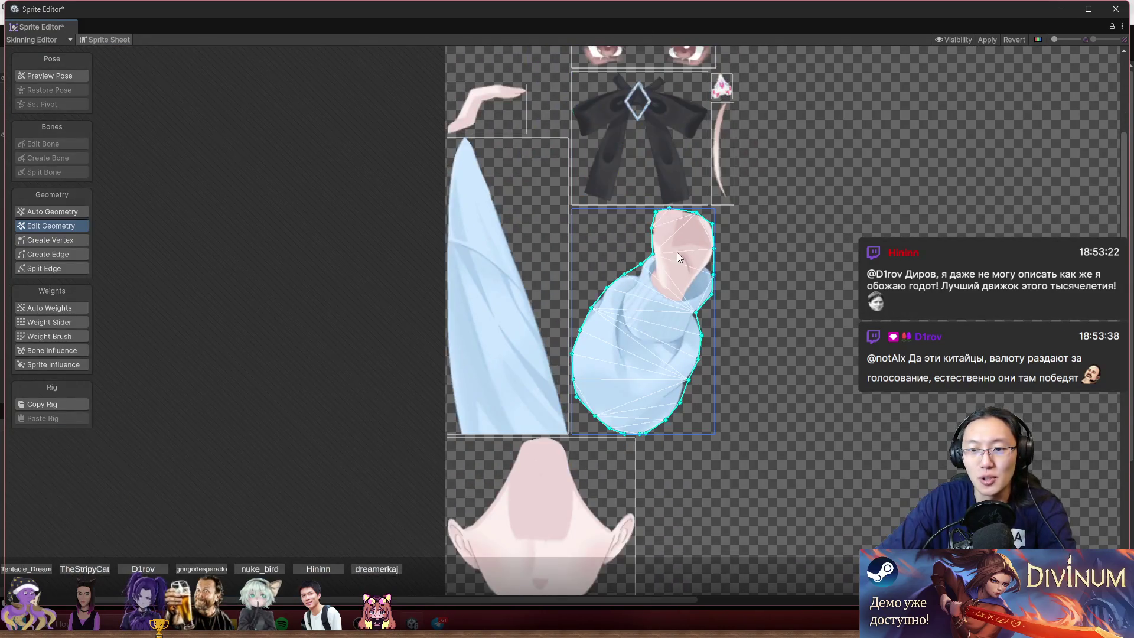
scroll(738, 229, "up", 1)
scroll(651, 254, "down", 3)
left_click_drag(754, 277, 700, 151)
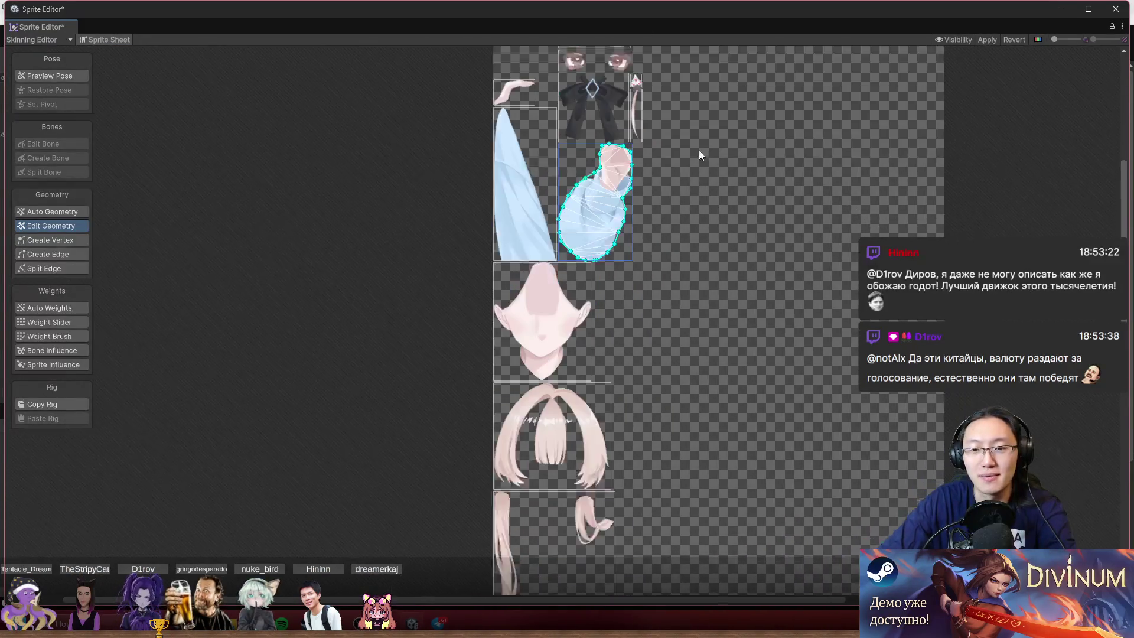
scroll(608, 396, "down", 2)
scroll(558, 138, "up", 2)
left_click(552, 130)
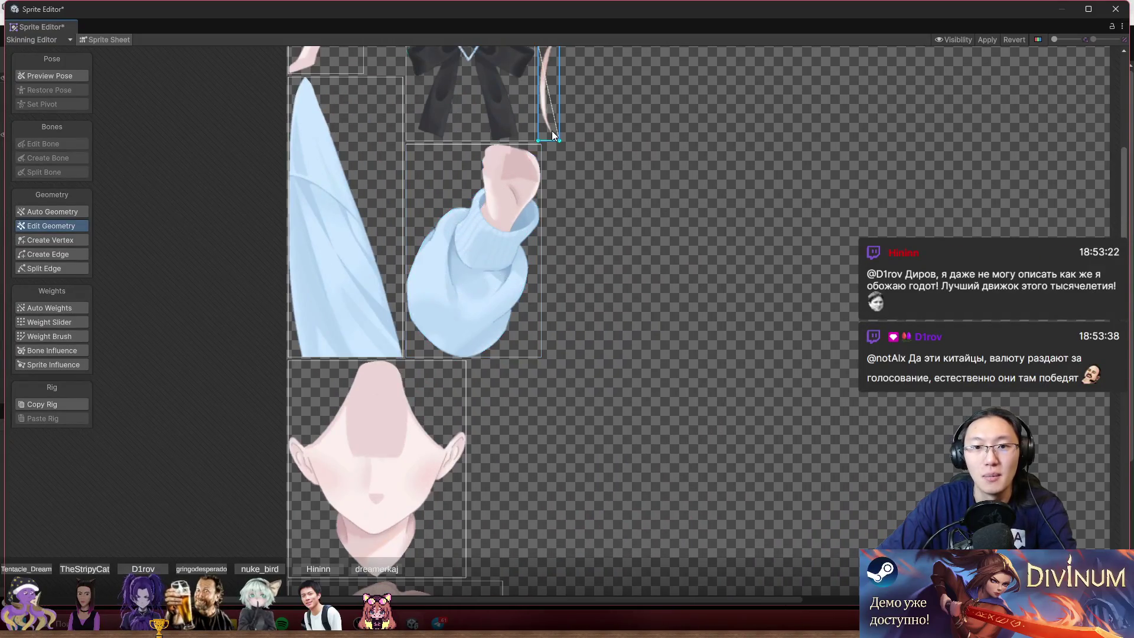
left_click_drag(552, 130, 611, 289)
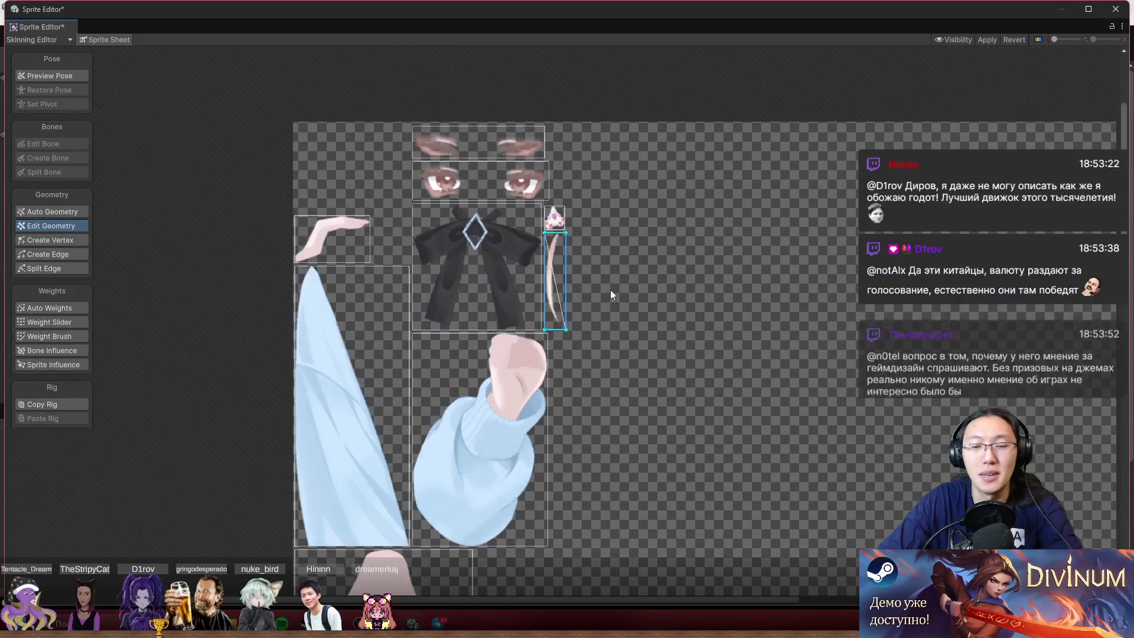
left_click(561, 274)
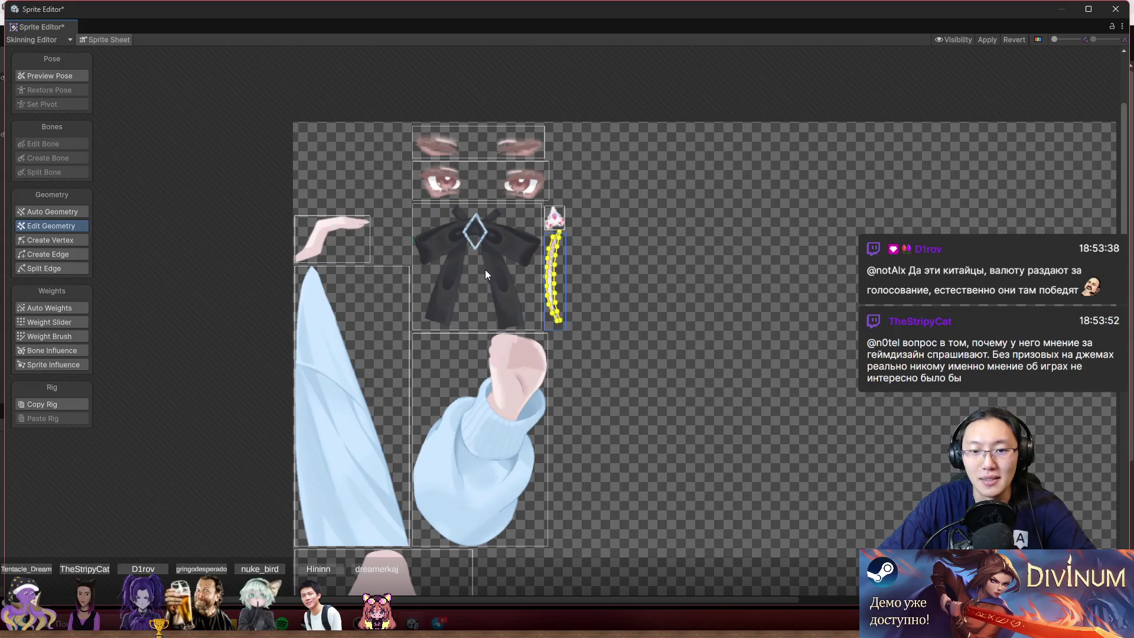
scroll(640, 420, "down", 10)
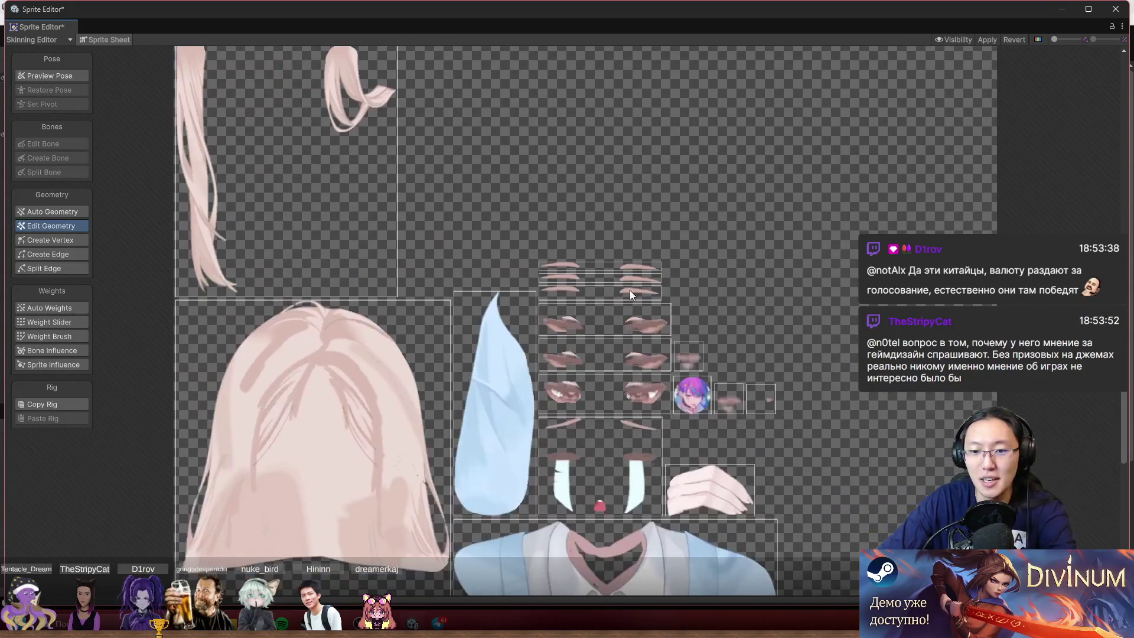
scroll(632, 278, "up", 2)
left_click(636, 266)
scroll(679, 319, "up", 3)
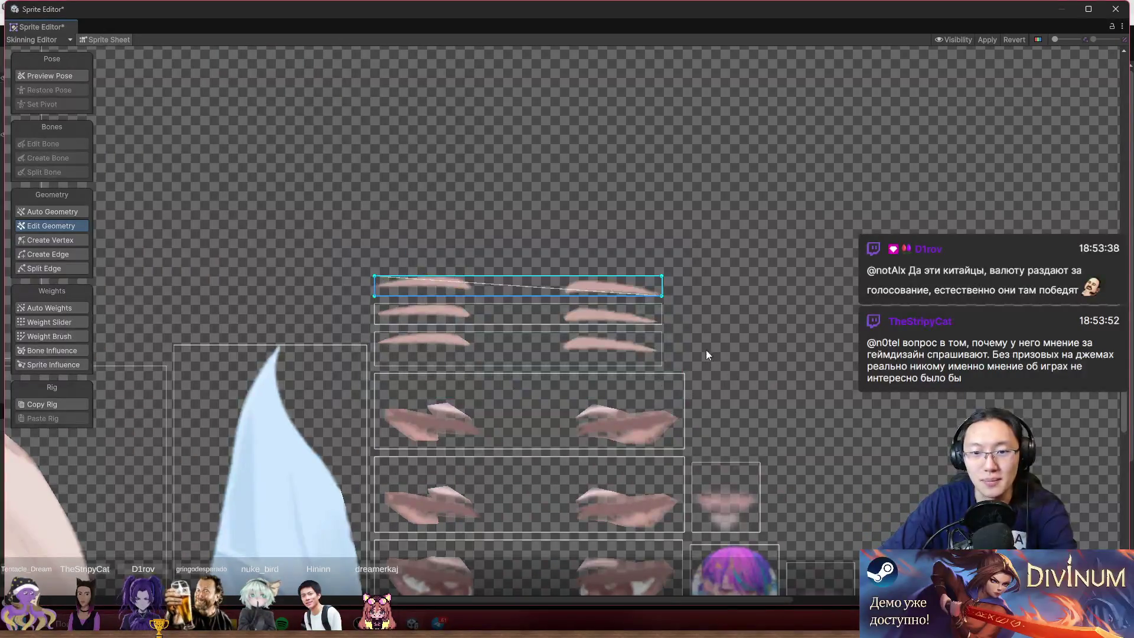
left_click(603, 312)
scroll(656, 240, "down", 5)
left_click(527, 204)
left_click_drag(583, 288, 239, 408)
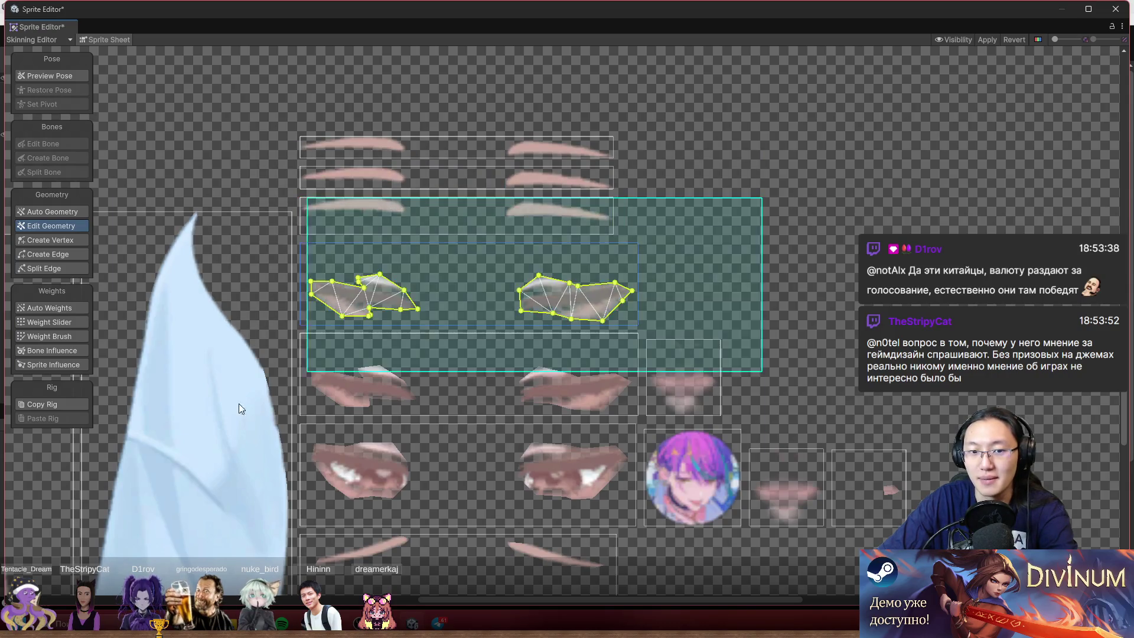
scroll(644, 348, "up", 3)
left_click(591, 201)
left_click(692, 204)
left_click(588, 313)
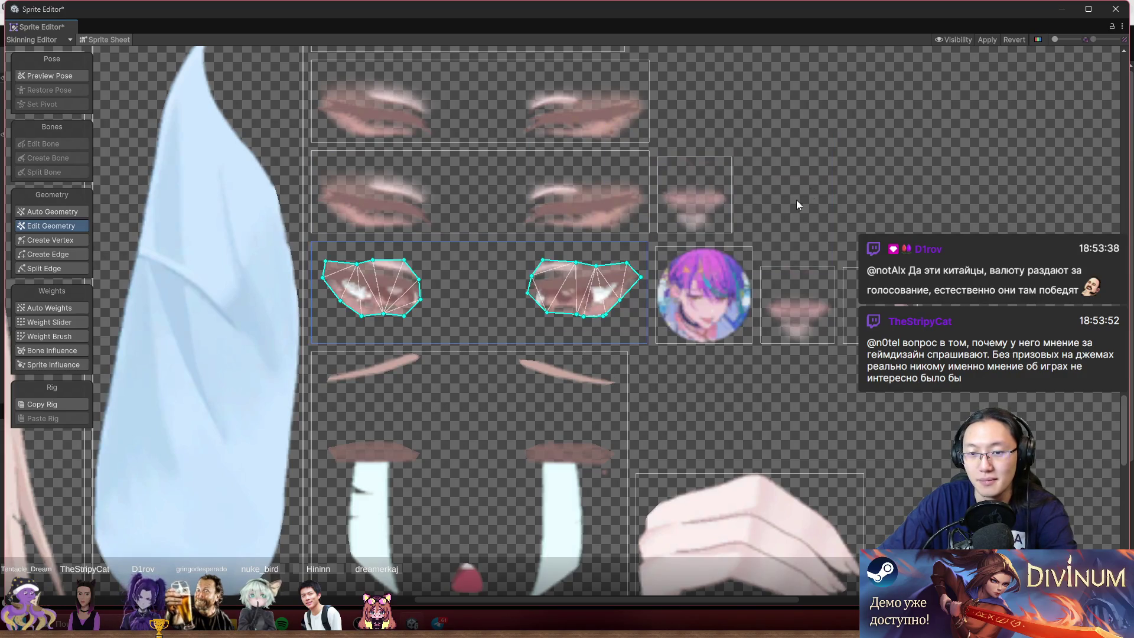
left_click(811, 308)
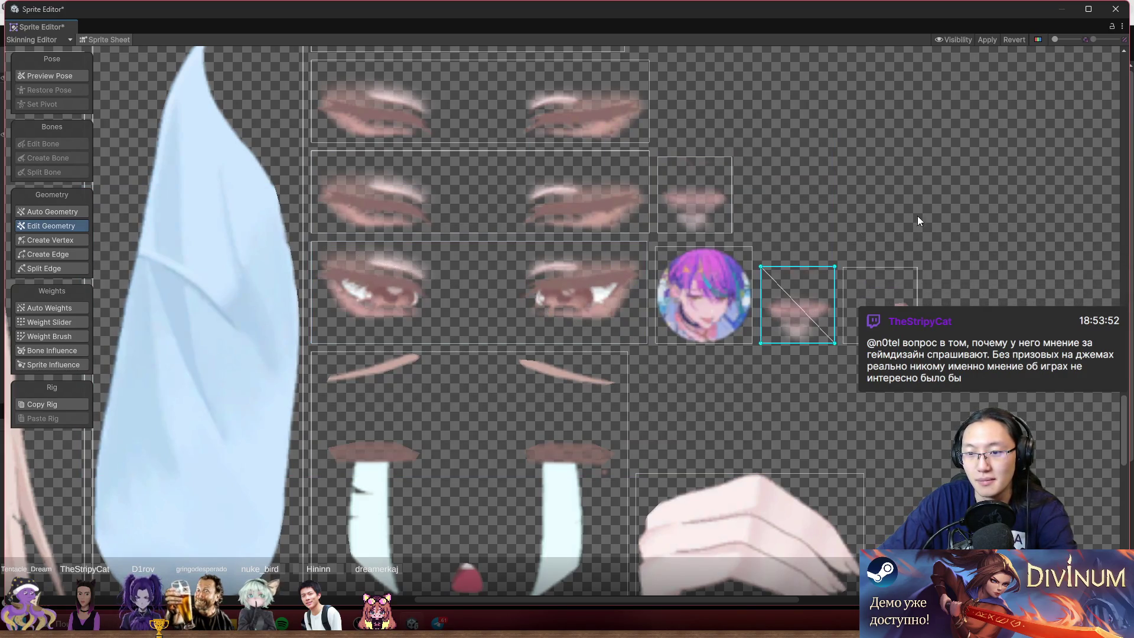
left_click(918, 220)
left_click(913, 296)
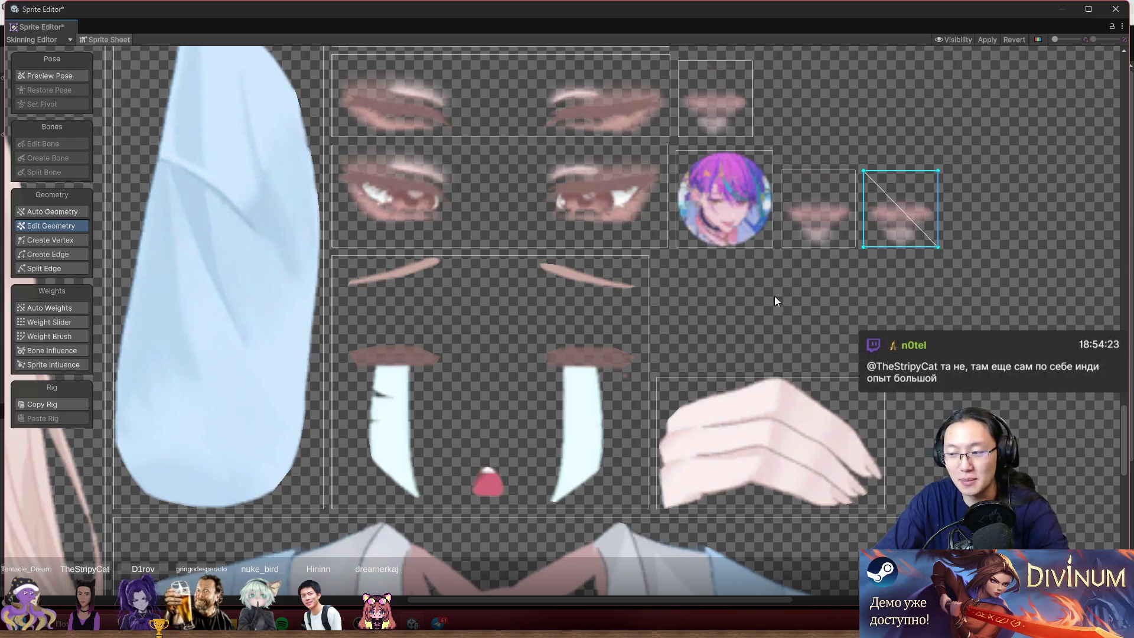
scroll(474, 237, "down", 2)
left_click(569, 233)
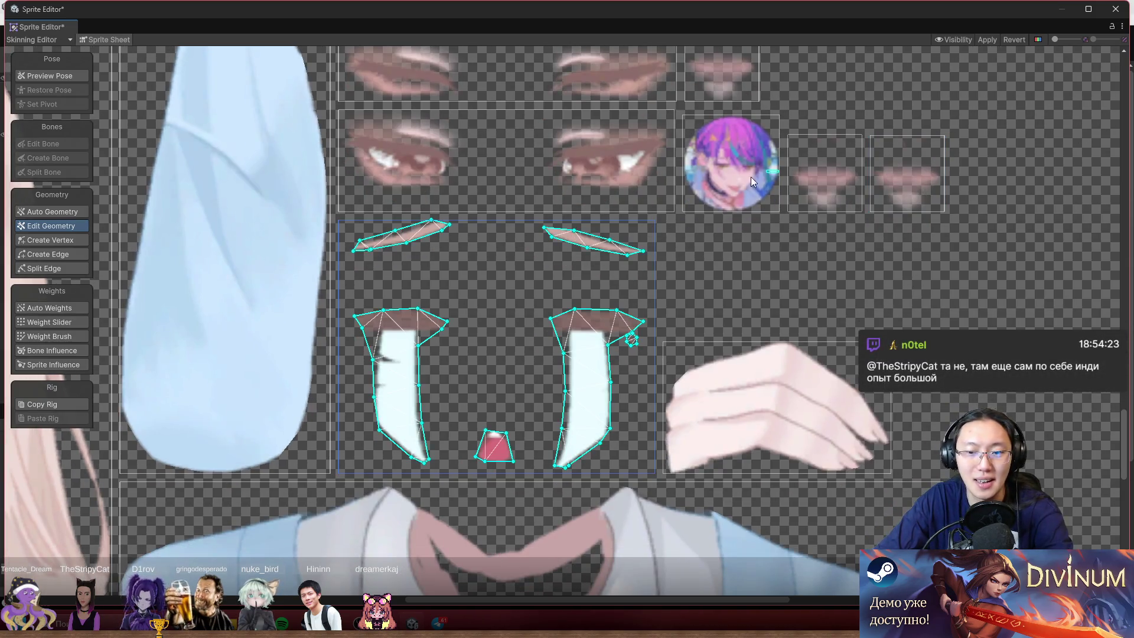
scroll(615, 253, "down", 2)
scroll(715, 250, "down", 6)
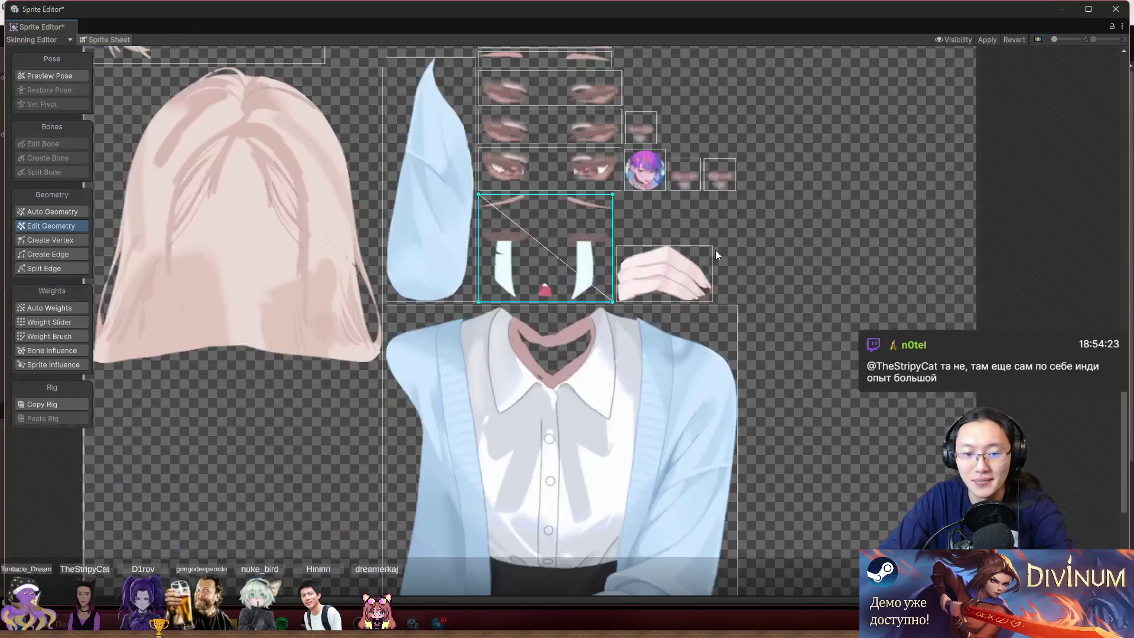
scroll(744, 437, "up", 5)
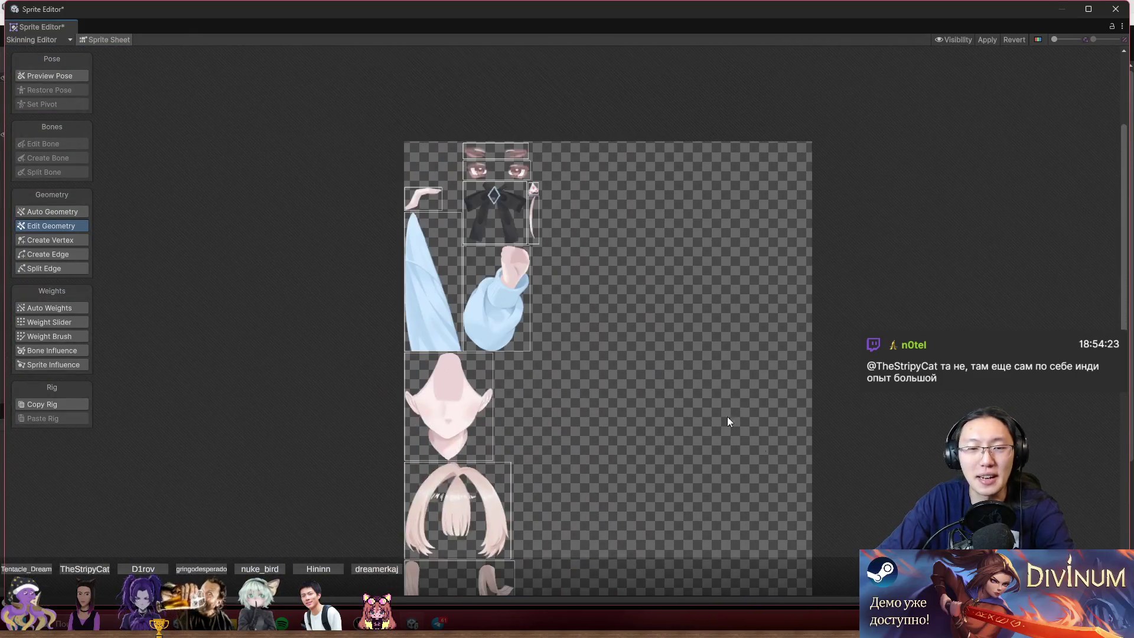
- Apply the RuriSad mesh changes in the Sprite Editor and close the window
scroll(652, 255, "down", 1)
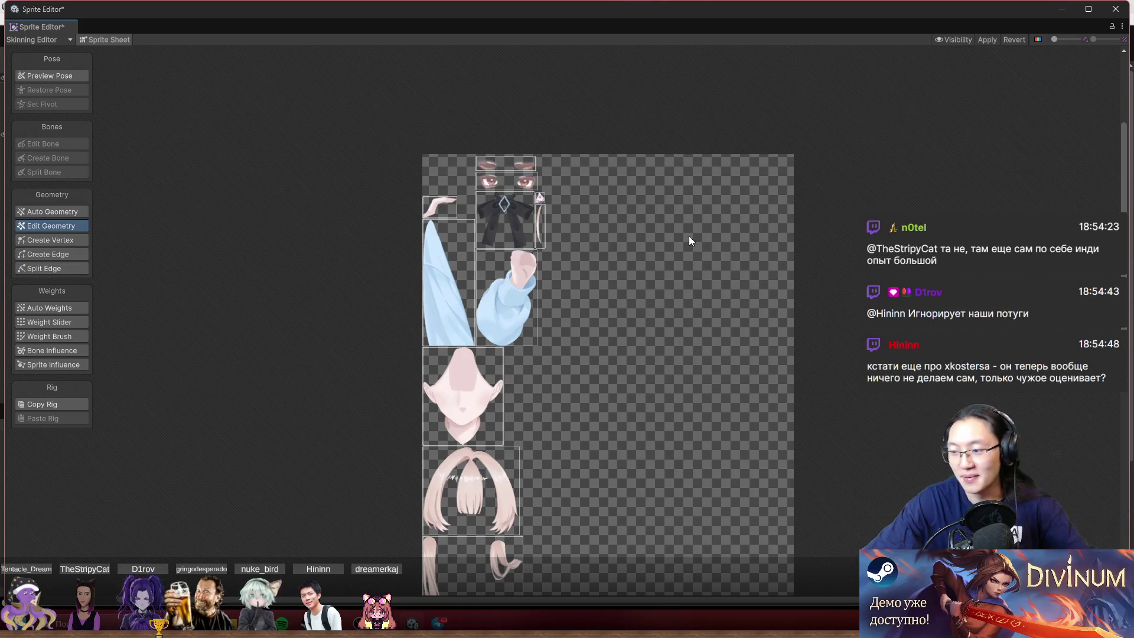
scroll(479, 171, "up", 5)
left_click(302, 277)
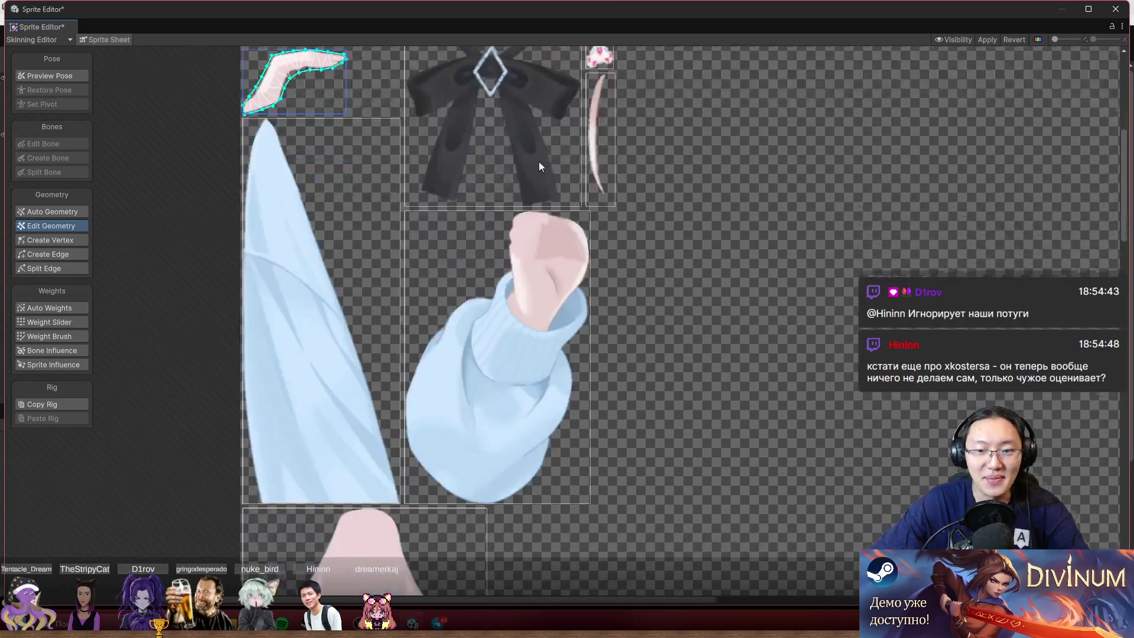
scroll(626, 355, "down", 8)
scroll(573, 368, "up", 6)
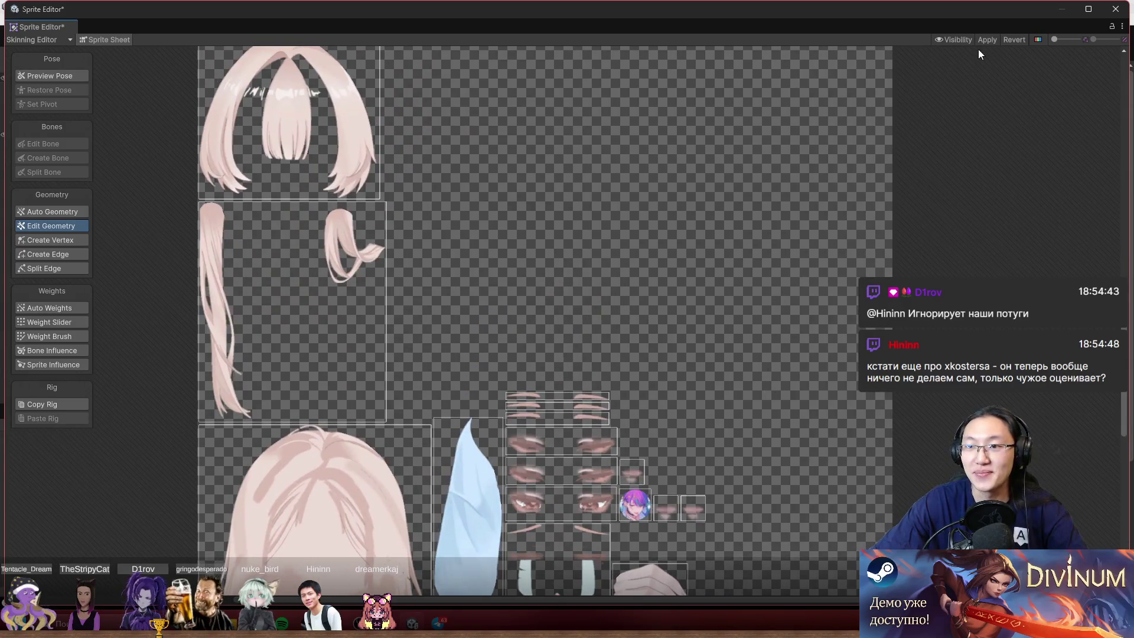
left_click(993, 36)
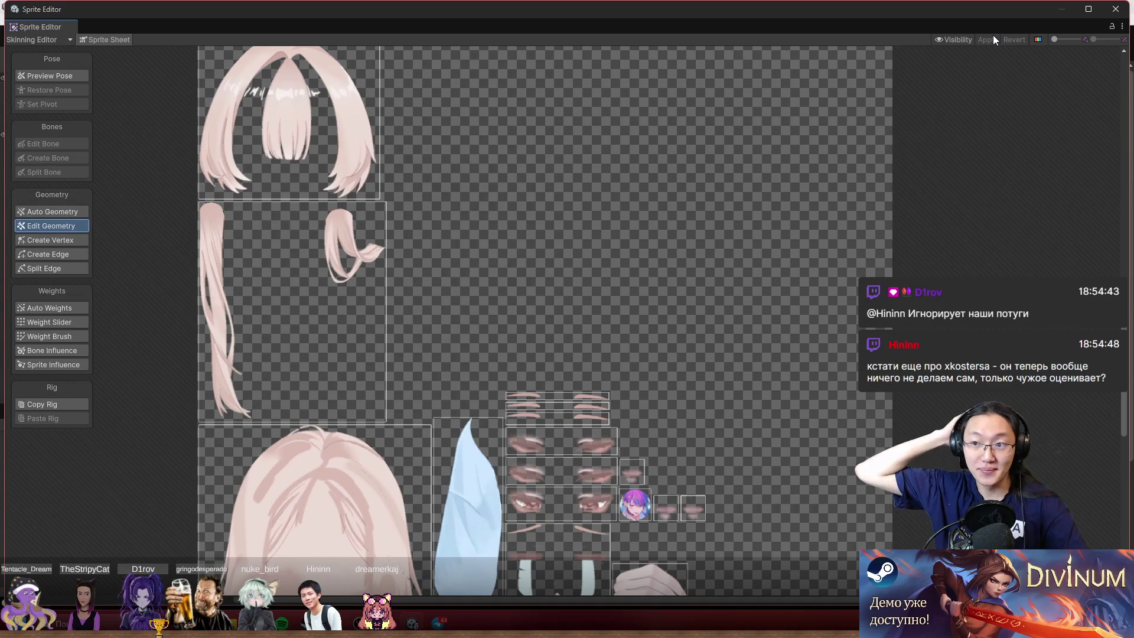
left_click(1109, 12)
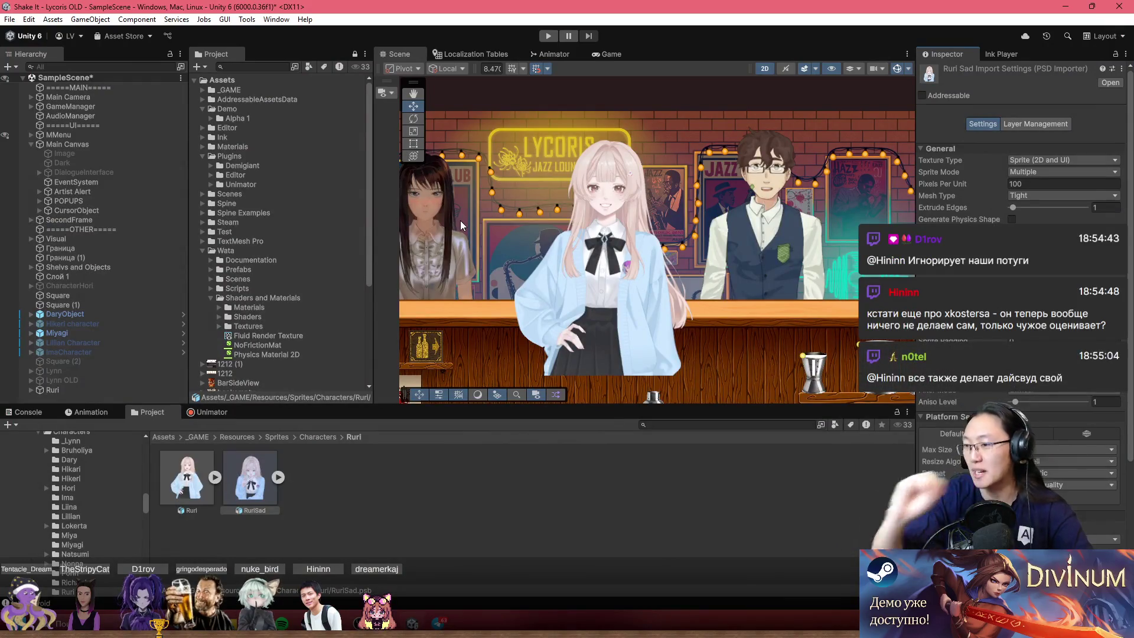
- Pan the Scene view, reopen RuriSad in the Sprite Editor, and choose Skinning Editor mode
scroll(661, 261, "up", 3)
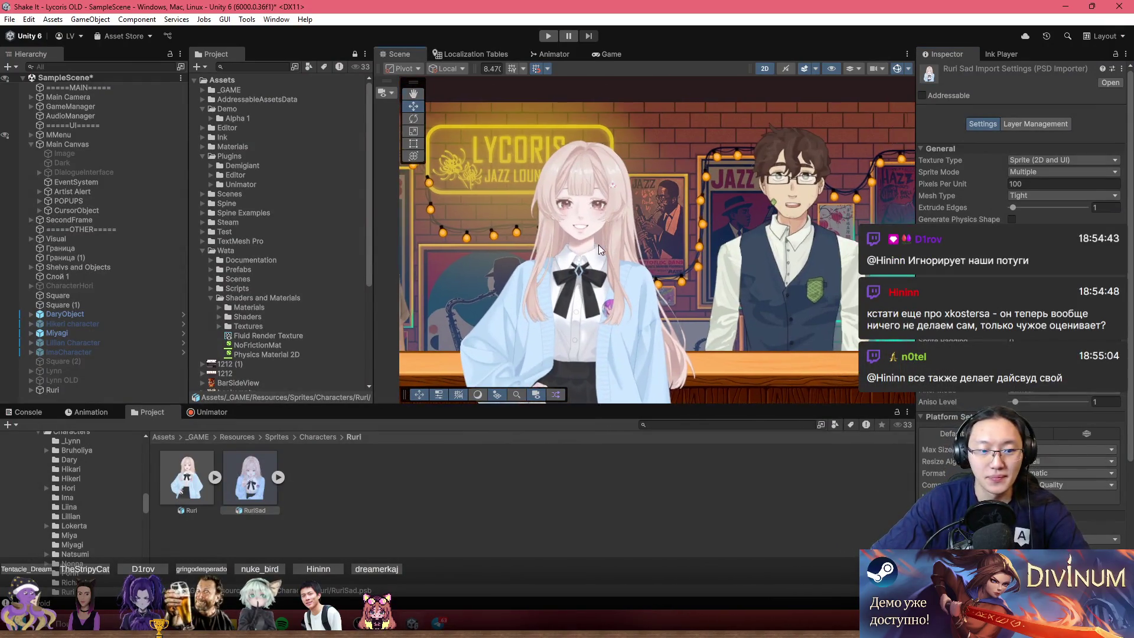
left_click_drag(584, 196, 490, 305)
left_click_drag(657, 399, 563, 359)
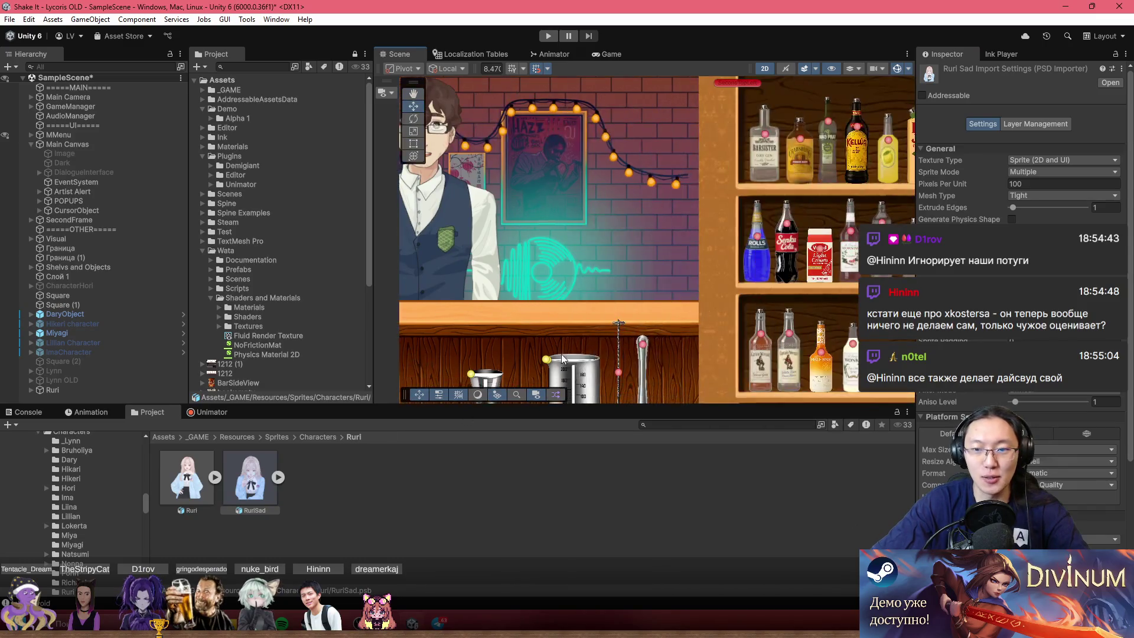
left_click(1096, 234)
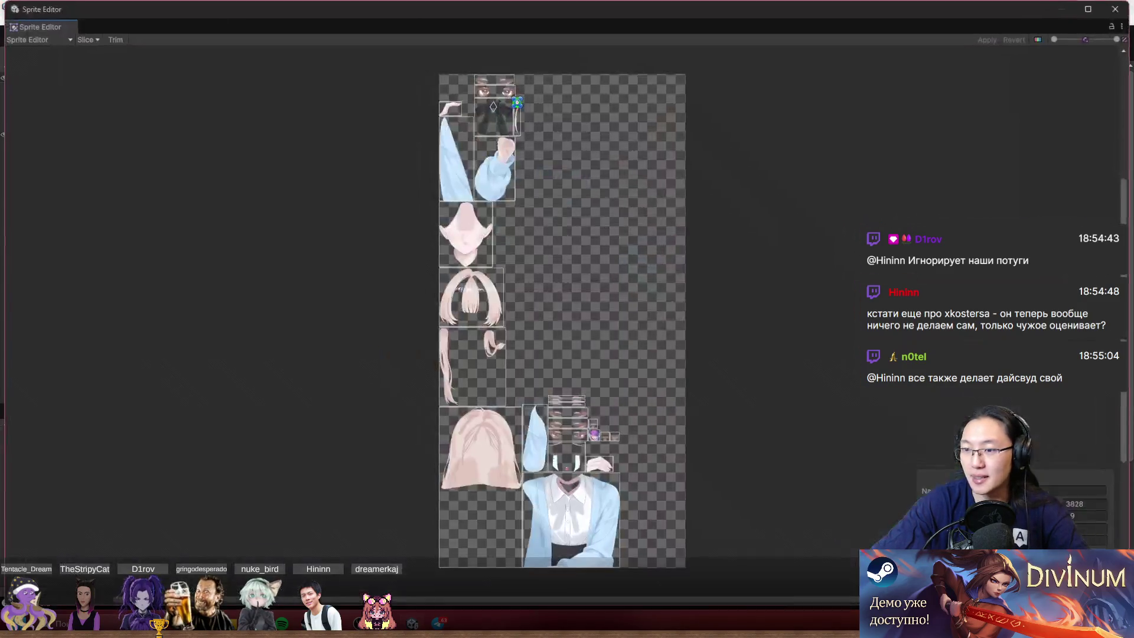
left_click(35, 40)
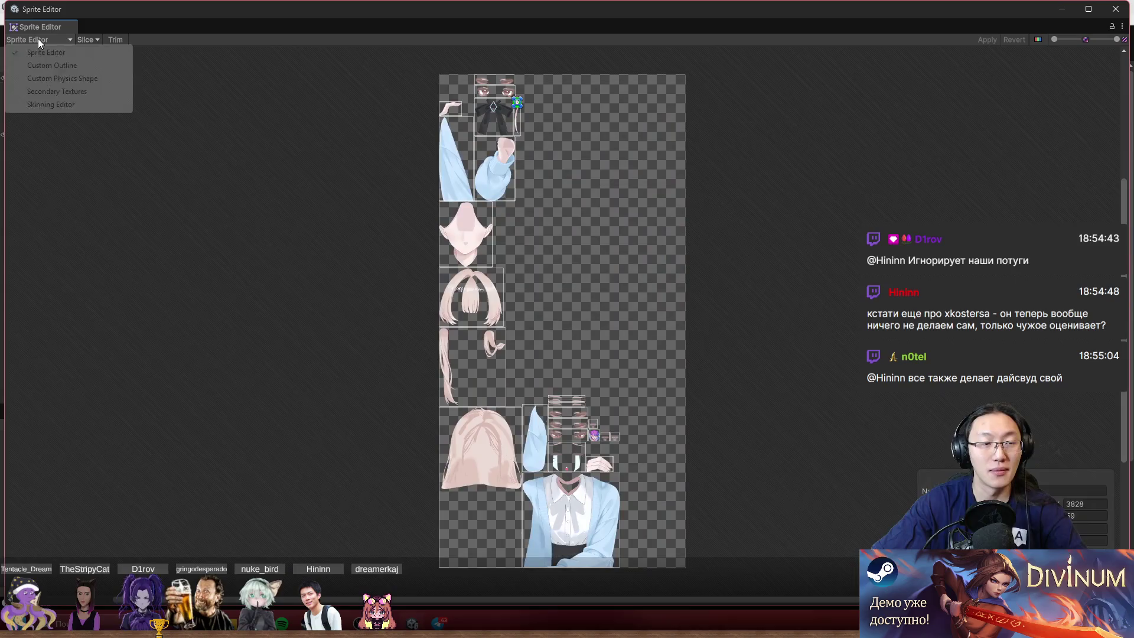
left_click(64, 106)
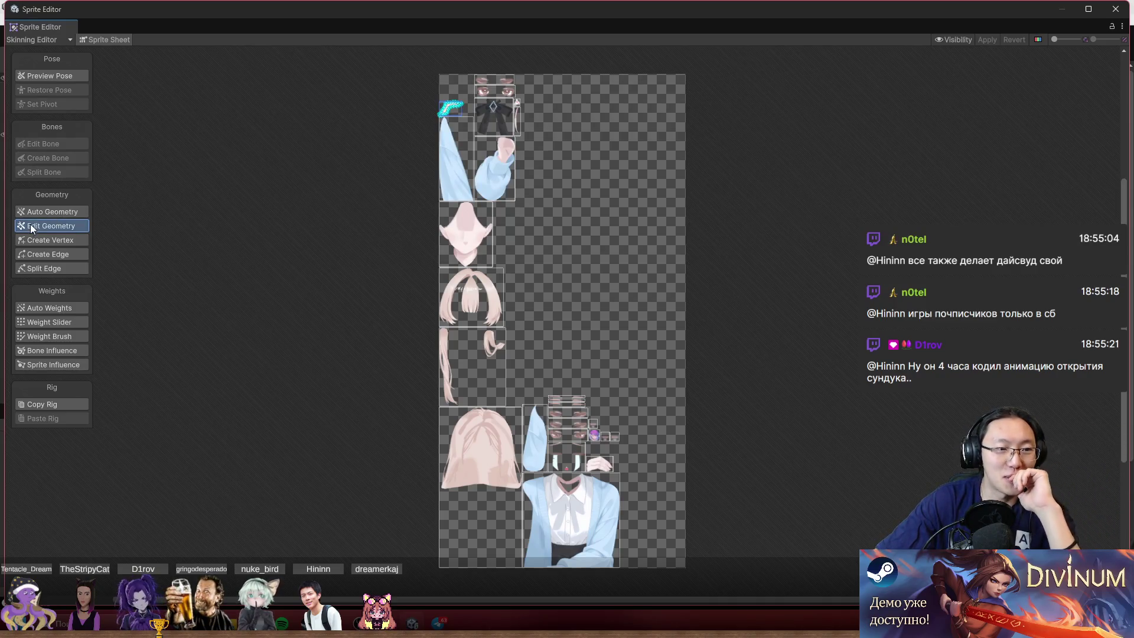
- Switch the Skinning Editor to Character view and select the Create Bone tool
scroll(452, 112, "up", 6)
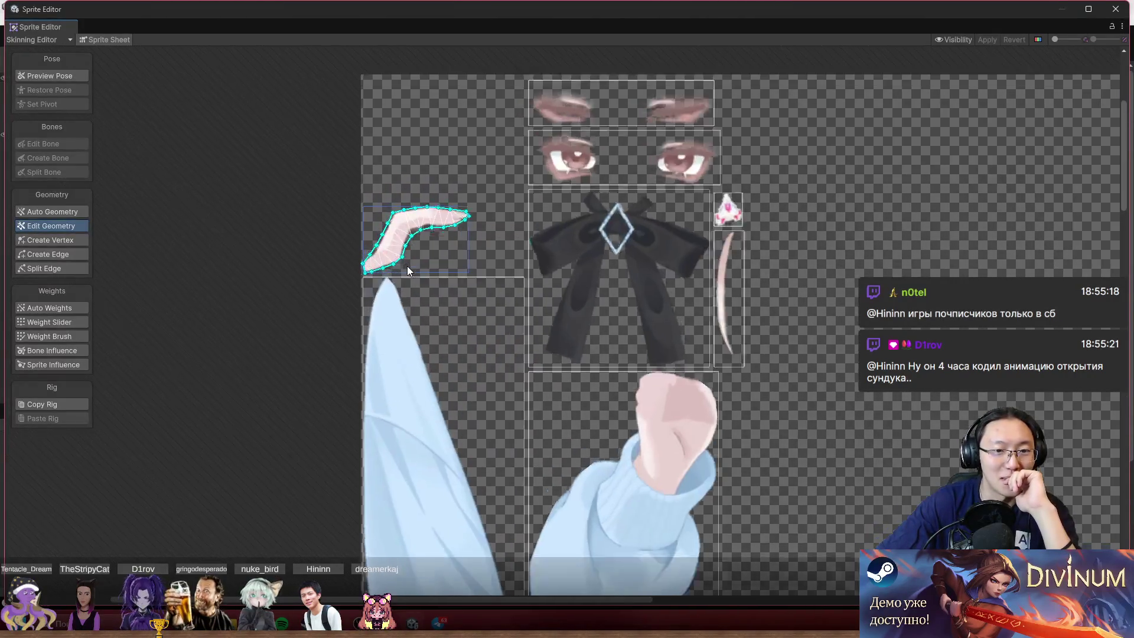
scroll(408, 271, "up", 3)
left_click_drag(703, 302, 635, 278)
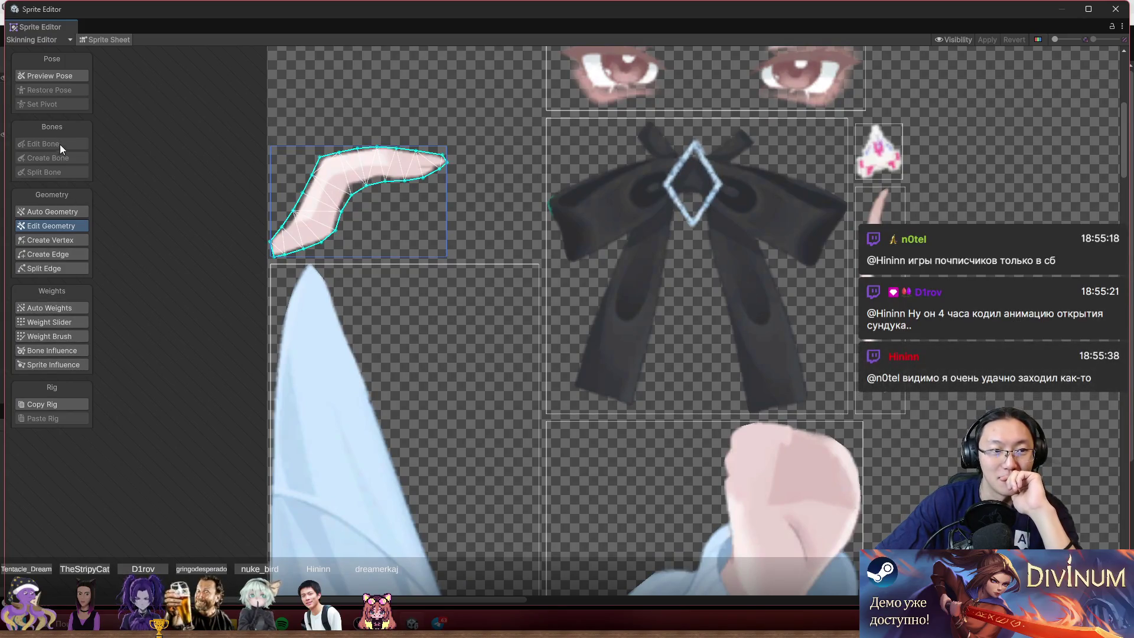
left_click(103, 37)
scroll(575, 229, "up", 3)
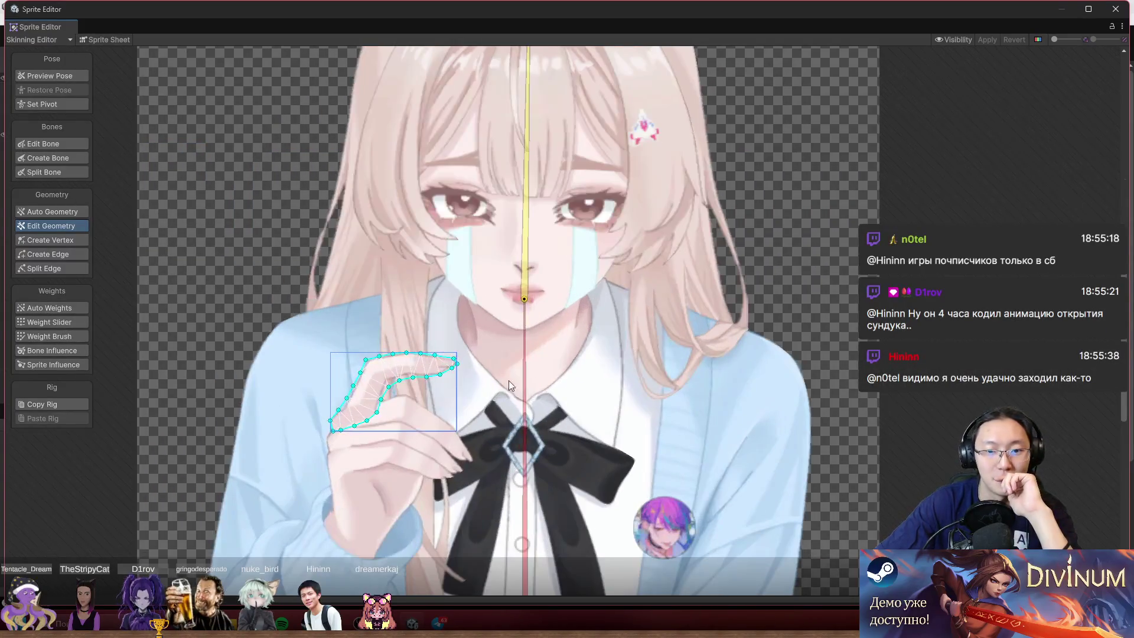
scroll(621, 229, "down", 2)
scroll(537, 338, "up", 1)
left_click(50, 157)
scroll(478, 388, "up", 2)
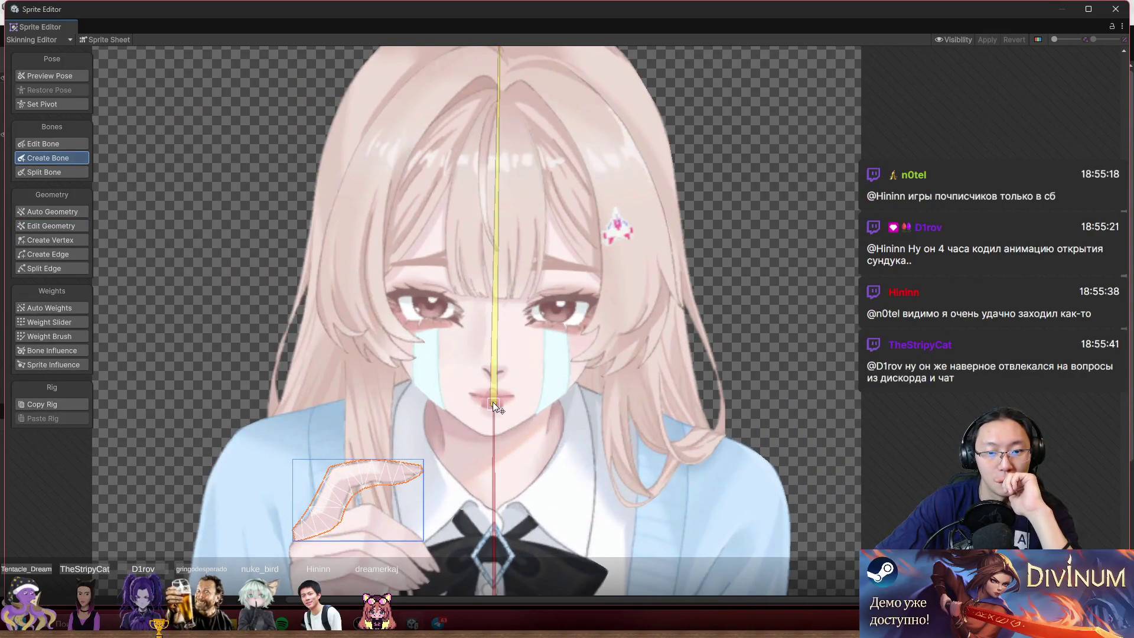
- Chain bones from the central bone down the left hair strand framing the face
left_click(493, 402)
scroll(413, 269, "up", 1)
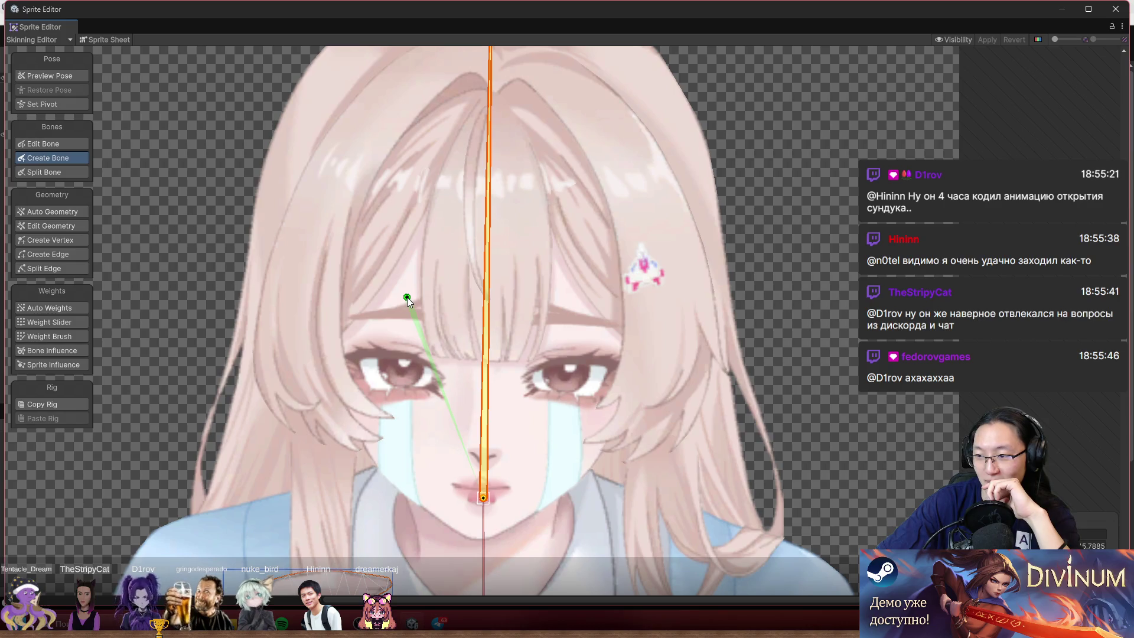
scroll(406, 297, "down", 2)
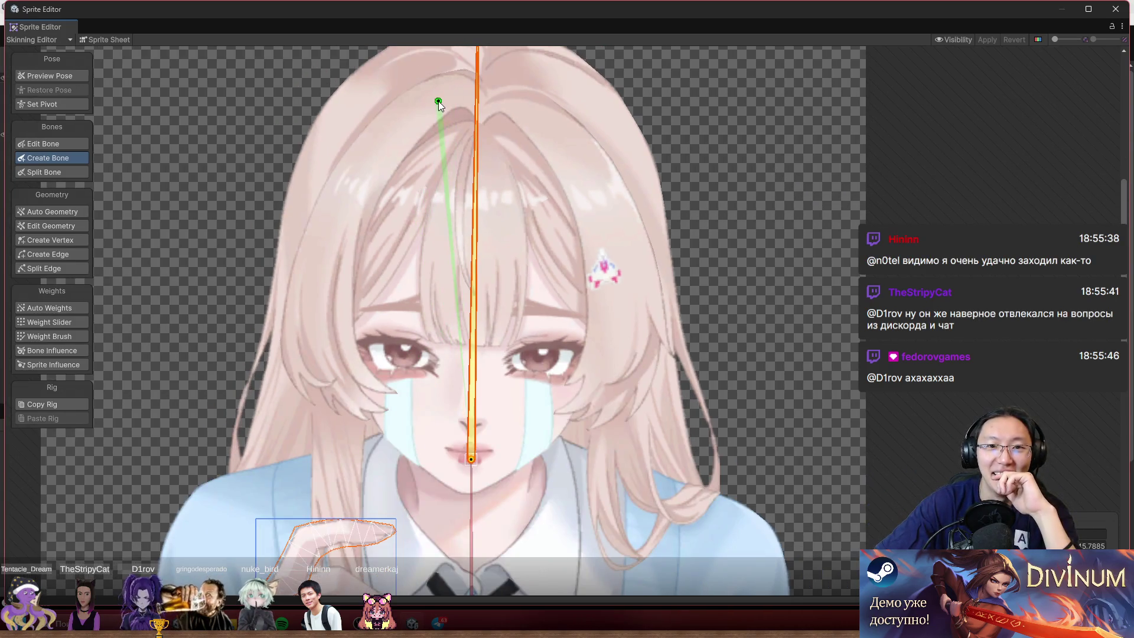
left_click(439, 101)
left_click(353, 183)
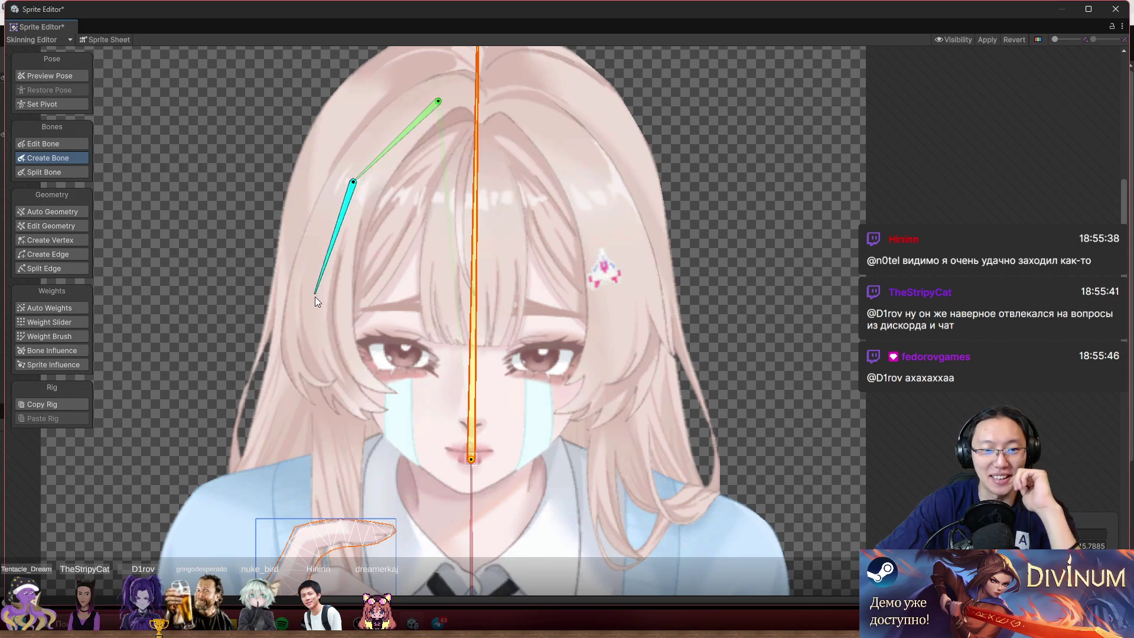
left_click(315, 320)
left_click(378, 417)
left_click(451, 427)
scroll(452, 432, "up", 5)
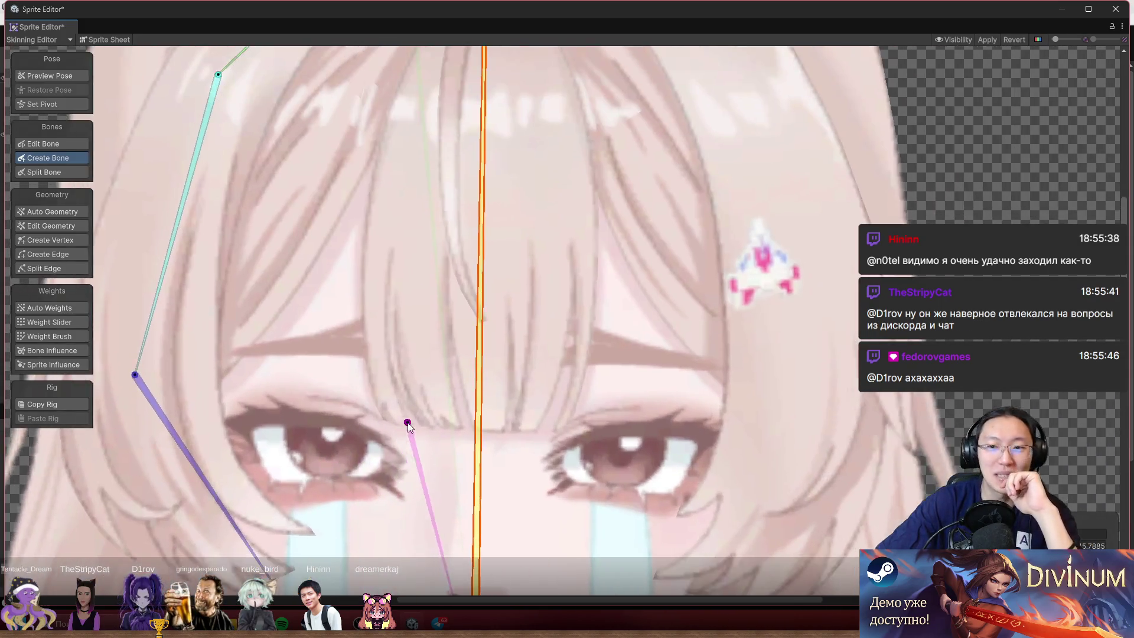
scroll(590, 158, "down", 3)
- Add a chain of bones down the right hair strand to its tip
left_click(554, 133)
left_click(638, 219)
left_click(669, 362)
left_click(634, 489)
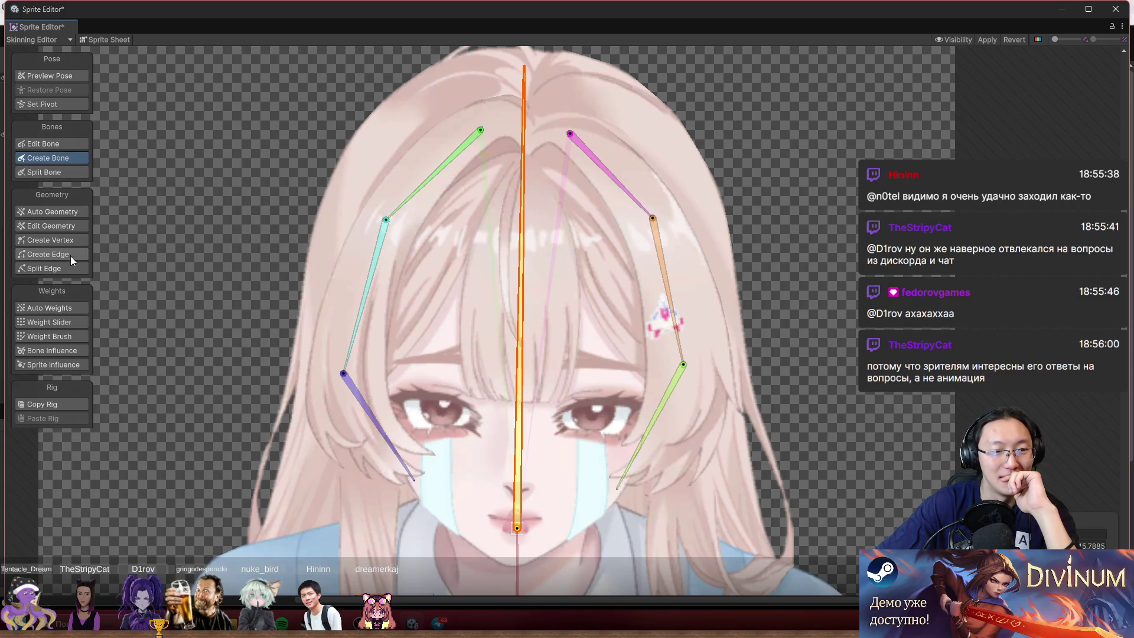
left_click(63, 228)
scroll(381, 306, "up", 3)
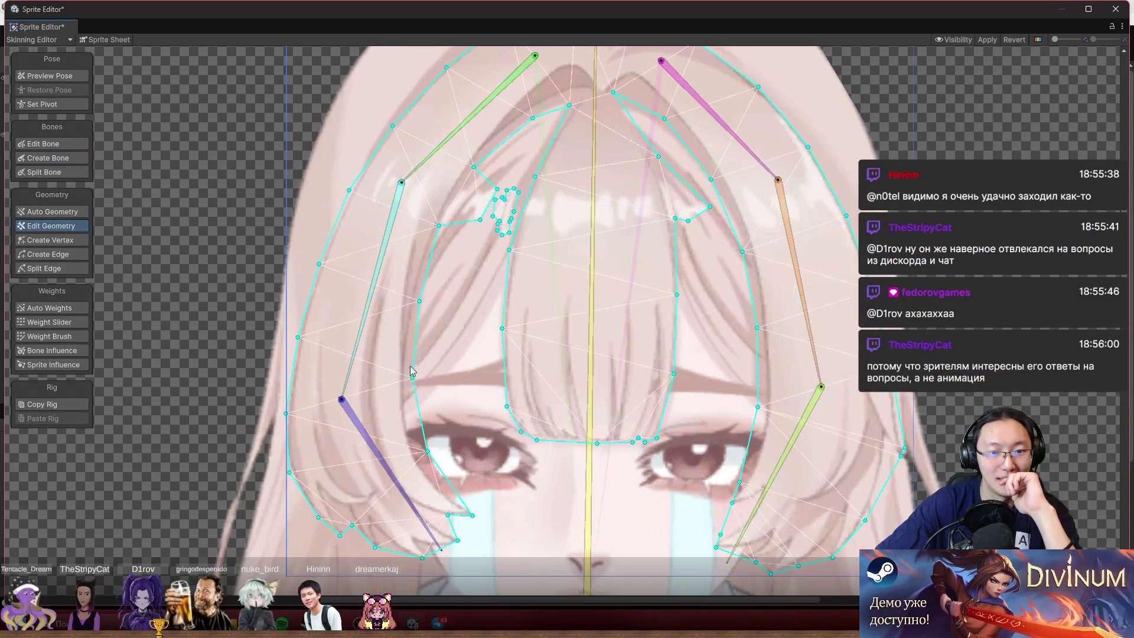
- Add and drag vertices so the mesh hugs the upper and lower edges of the left hair tip
scroll(412, 371, "up", 4)
left_click(71, 240)
left_click_drag(360, 371, 306, 311)
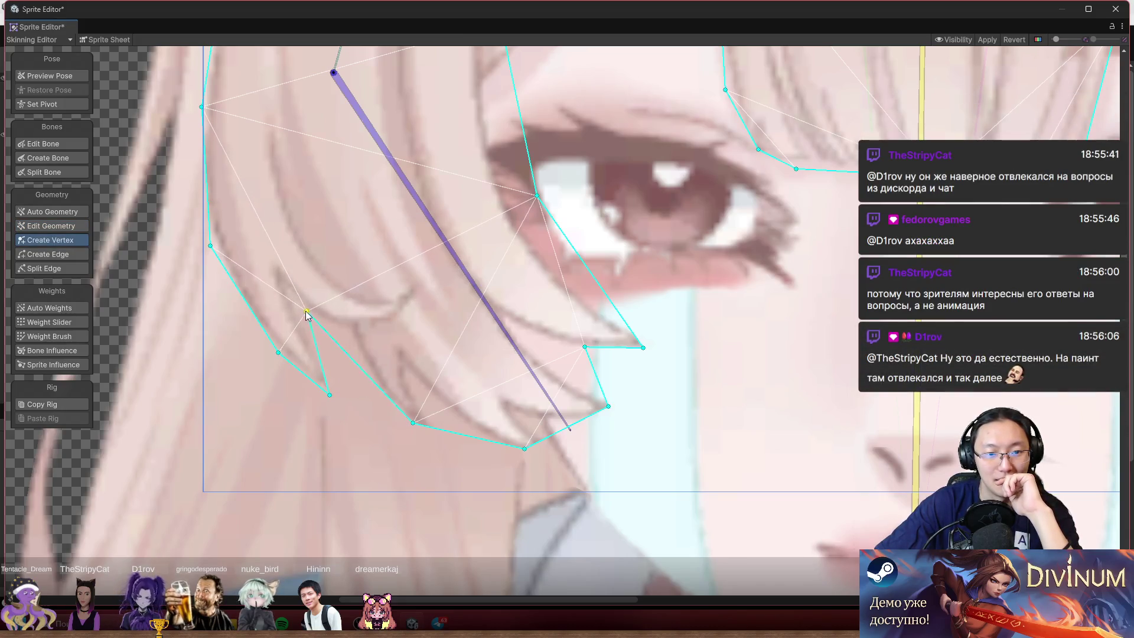
left_click(346, 333)
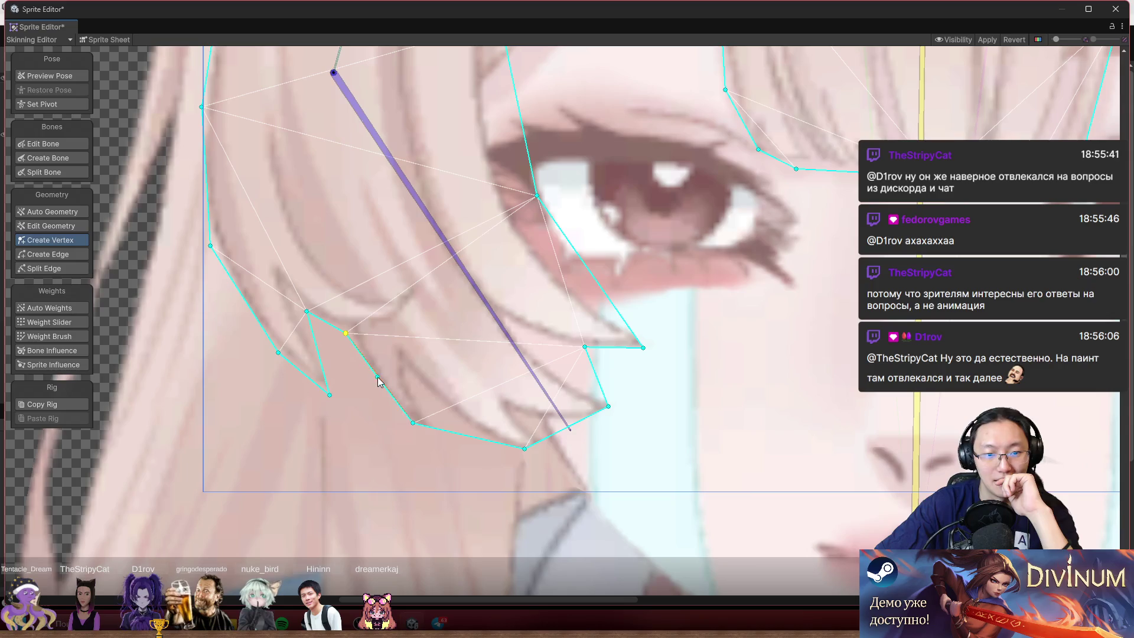
left_click(378, 377)
left_click_drag(378, 378, 369, 389)
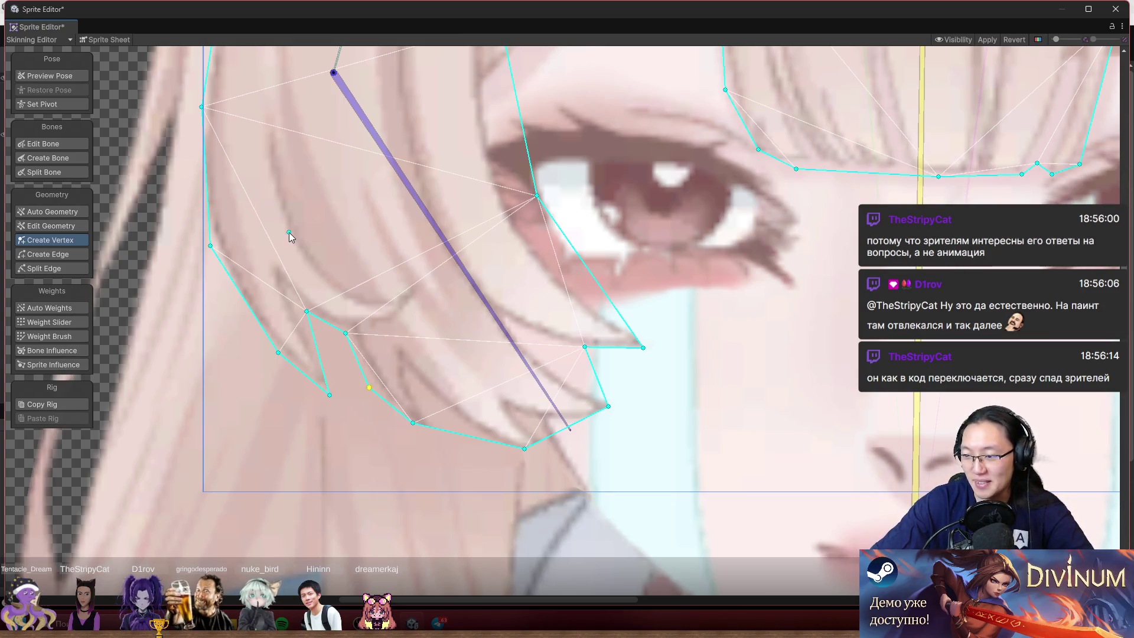
scroll(452, 339, "down", 2)
scroll(452, 339, "up", 2)
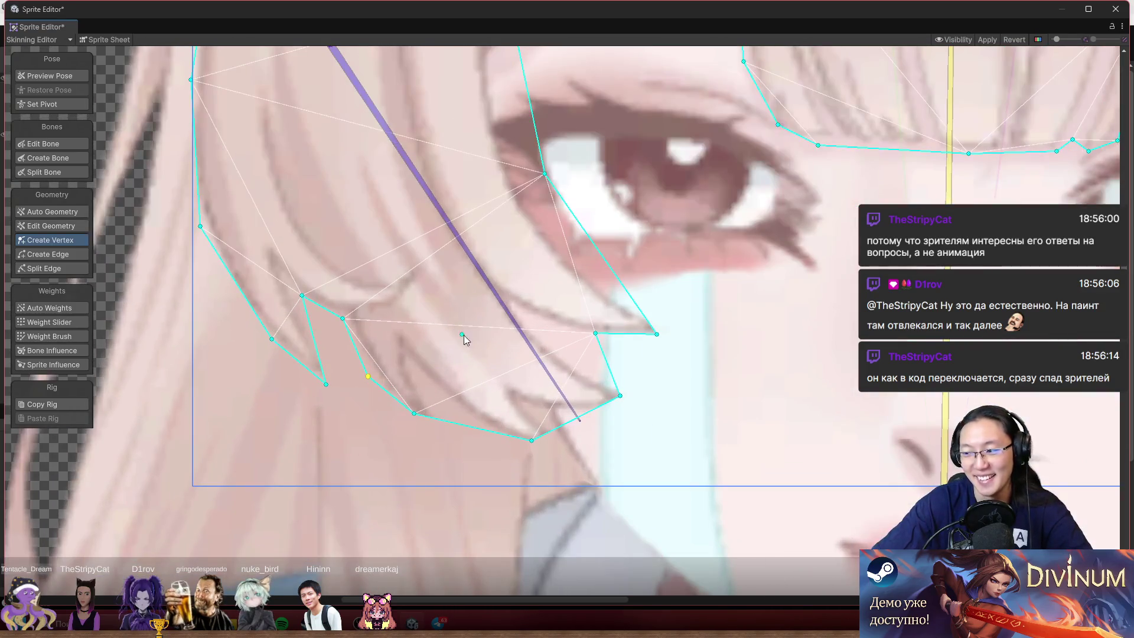
scroll(451, 350, "up", 1)
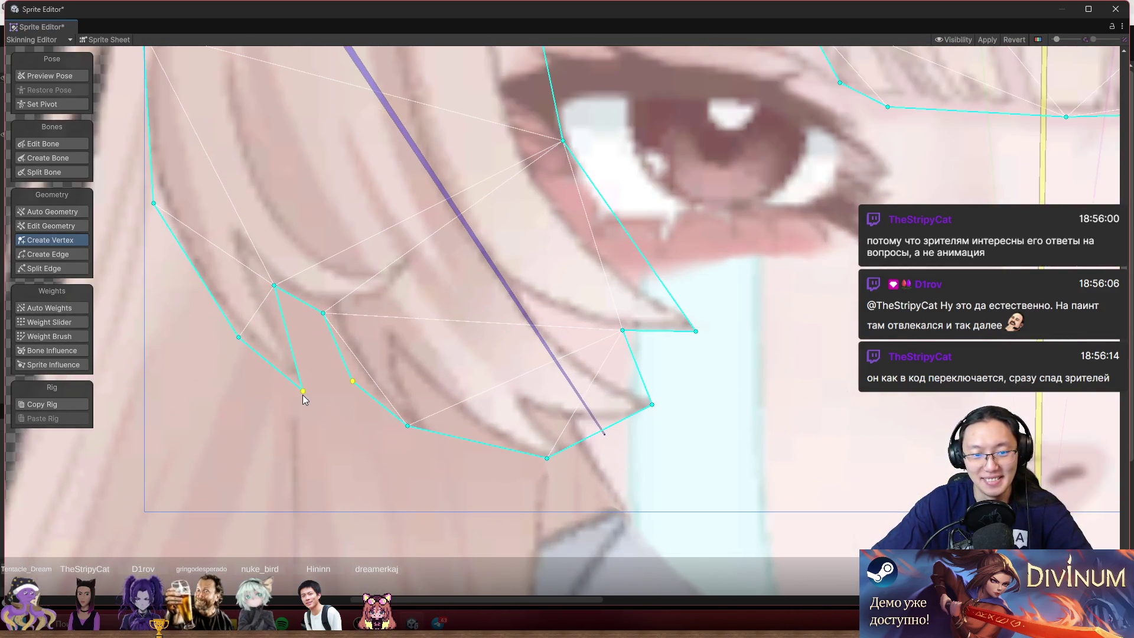
left_click_drag(354, 425, 379, 437)
left_click(328, 359)
left_click_drag(328, 359, 300, 346)
left_click(360, 416)
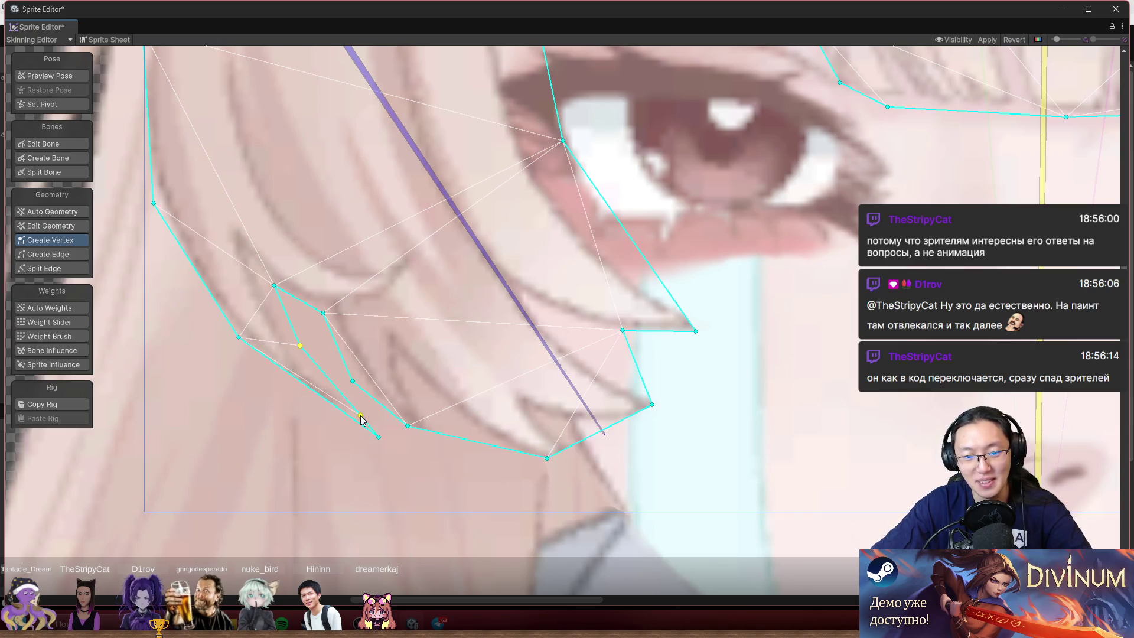
mouse_move(361, 416)
left_mouse_down()
mouse_move(371, 406)
mouse_move(361, 404)
left_mouse_up()
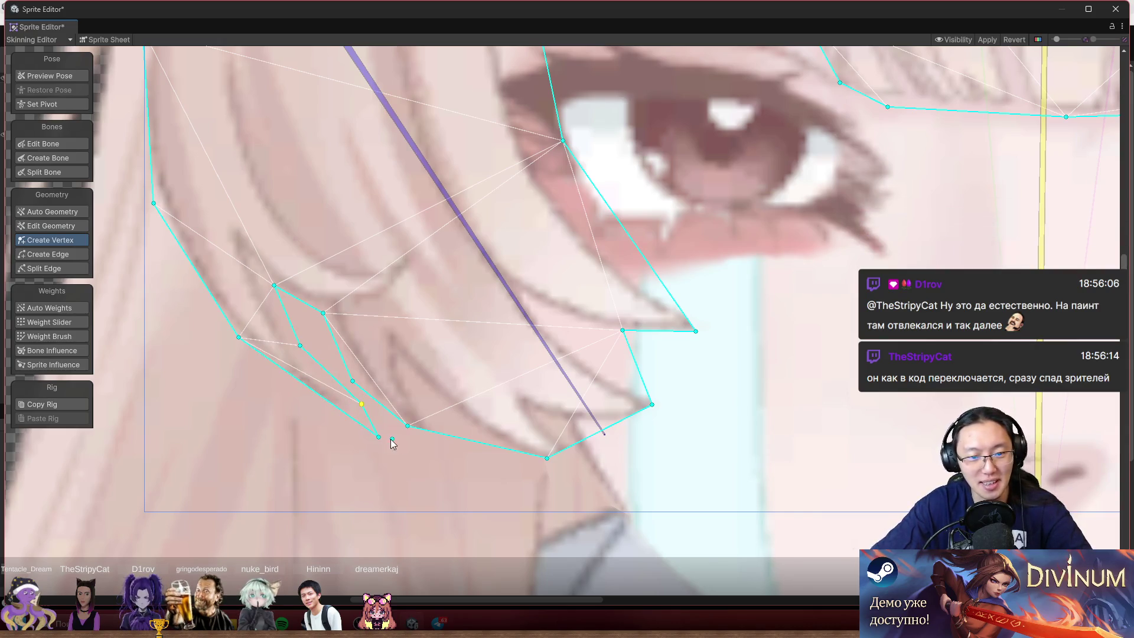
left_click(329, 404)
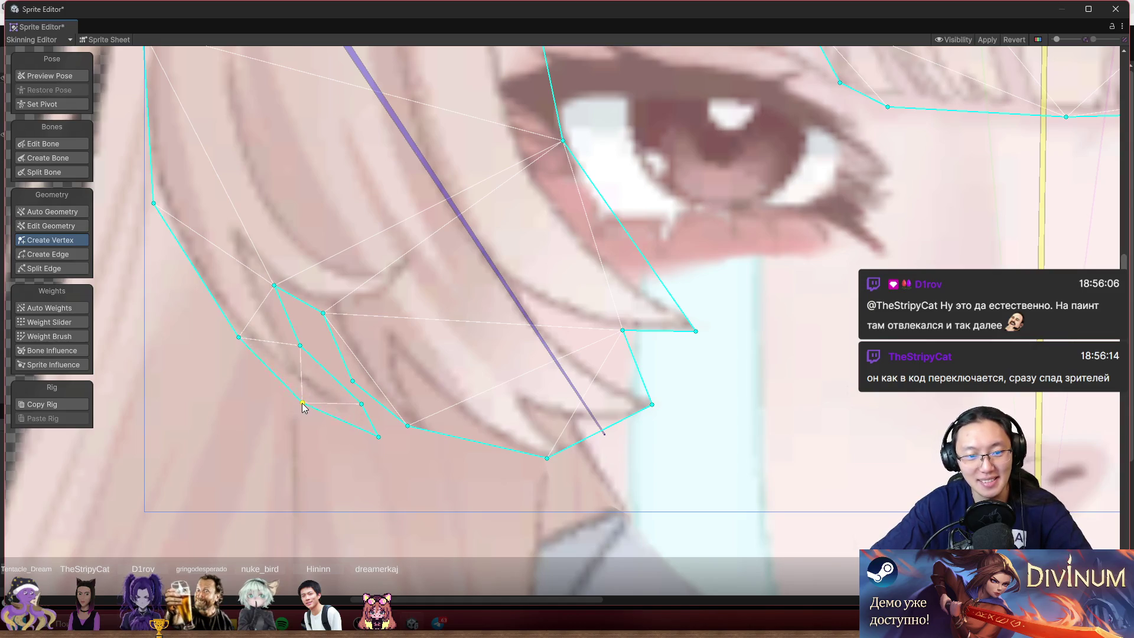
- Add and adjust vertices along the strand's left outline and tip to follow the hair
left_click_drag(329, 407, 627, 440)
scroll(567, 378, "up", 2)
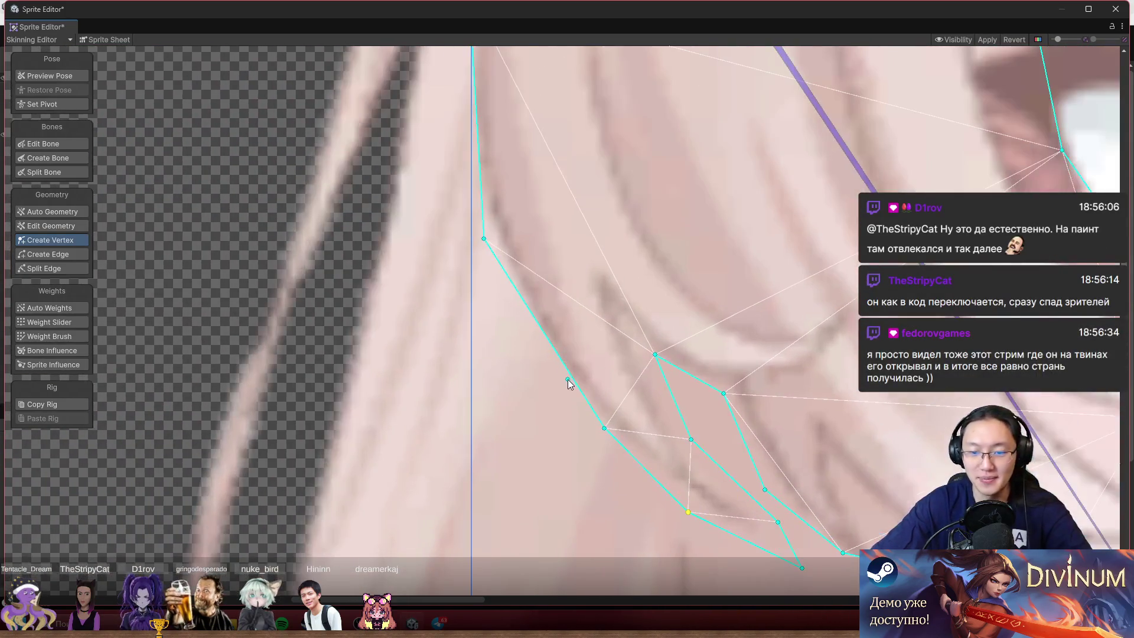
left_click(535, 357)
left_click_drag(535, 357, 528, 336)
left_click_drag(605, 428, 603, 435)
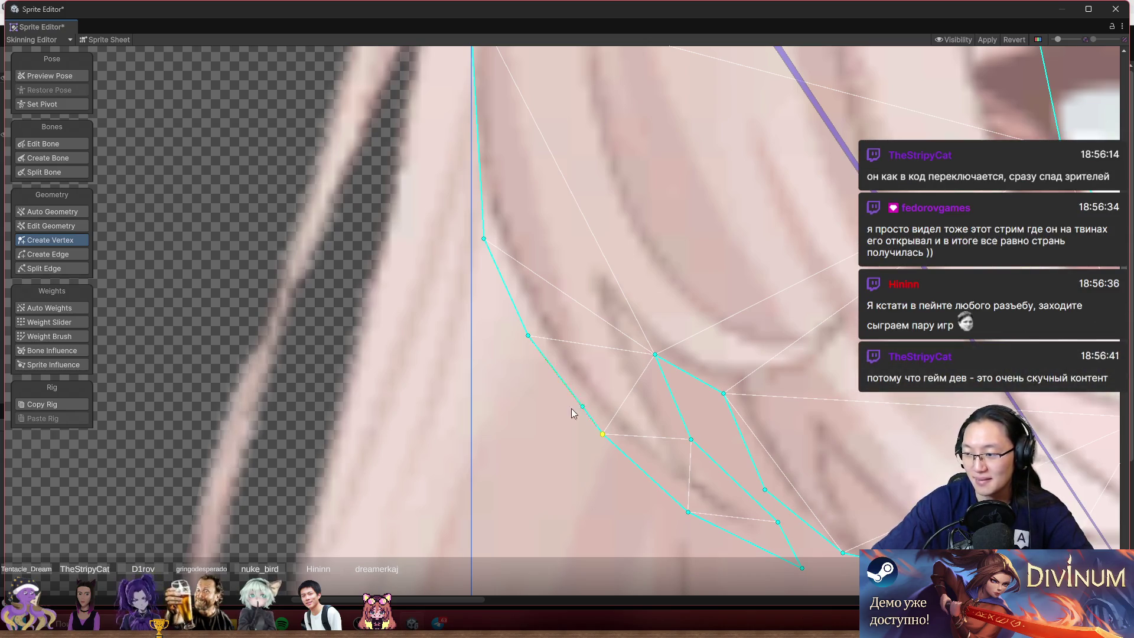
scroll(572, 409, "up", 3)
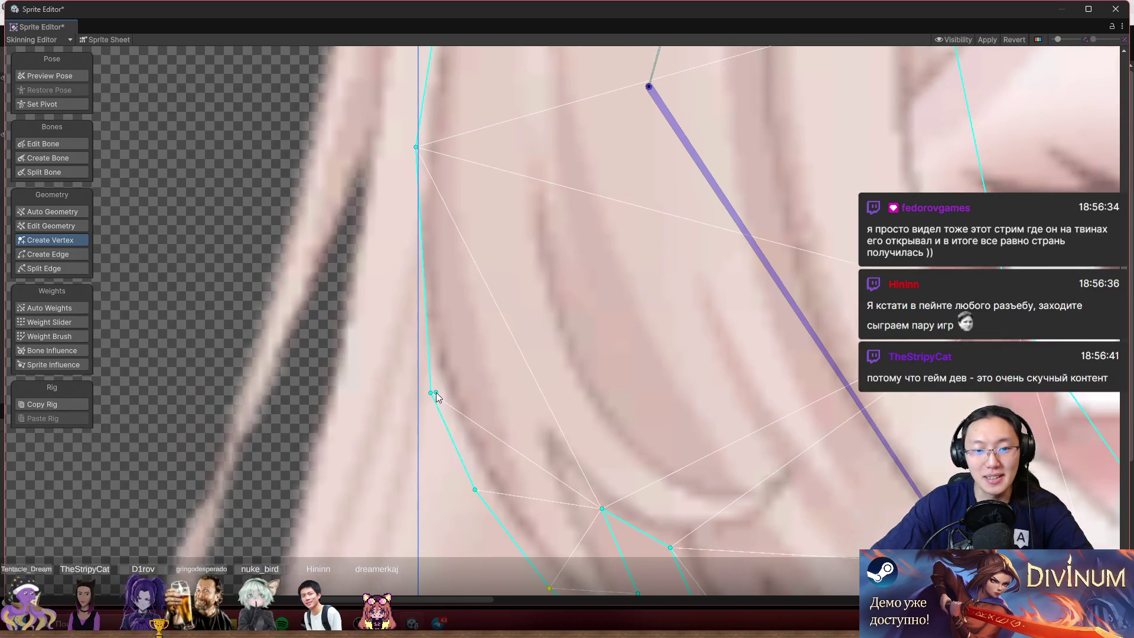
left_click_drag(430, 392, 414, 332)
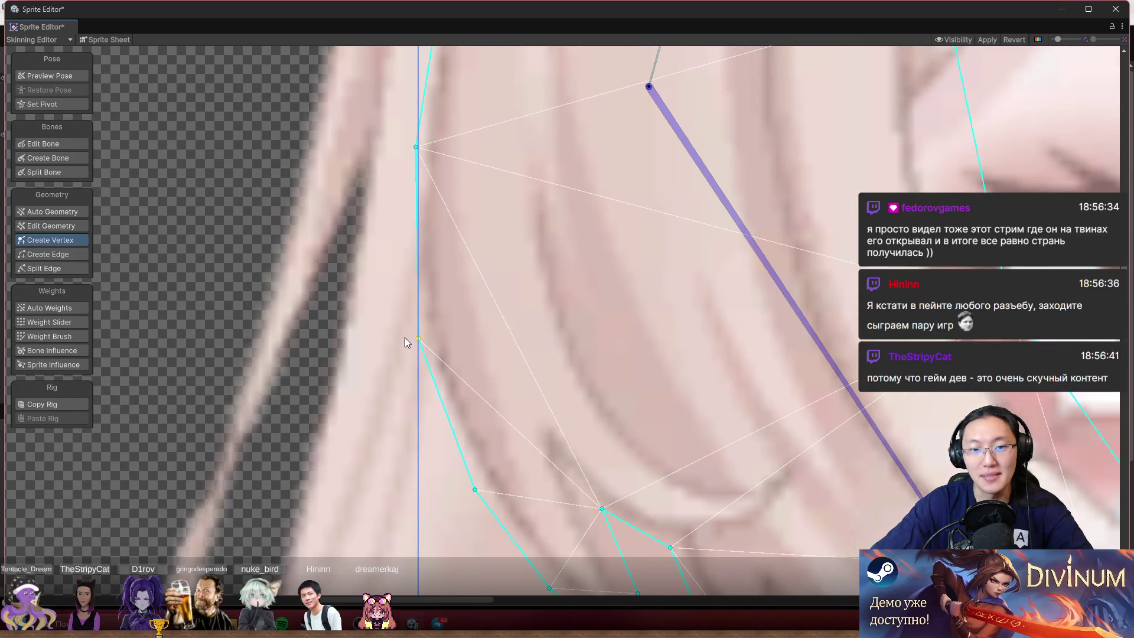
scroll(505, 342, "down", 2)
scroll(487, 315, "down", 2)
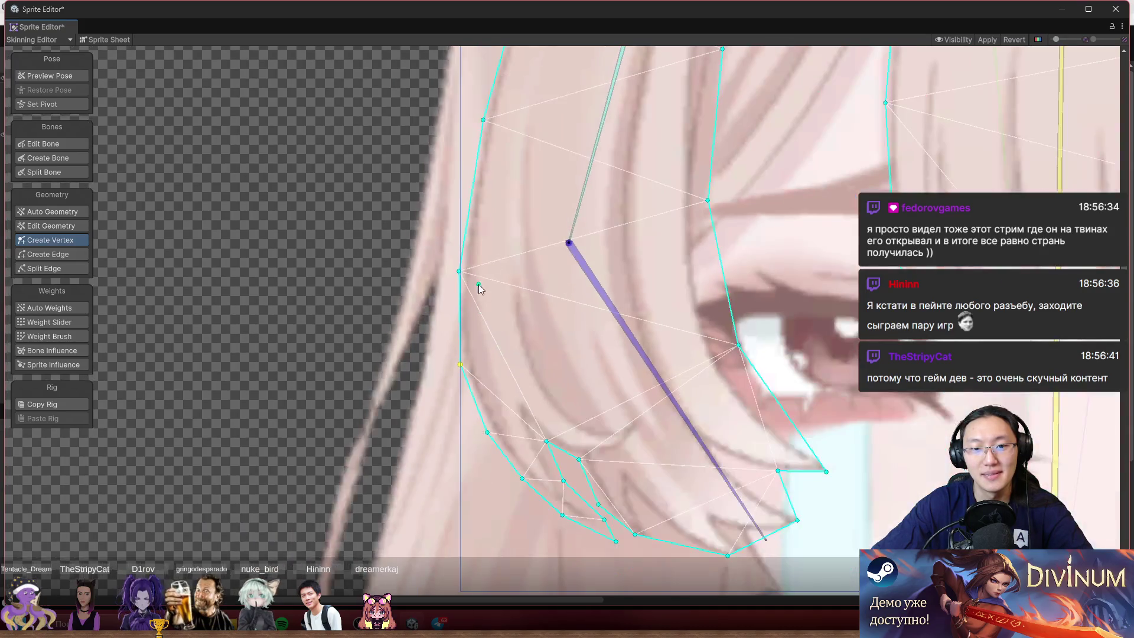
- Zoom in on the upper hair and pull the top outline vertex onto the hair edge
scroll(476, 284, "up", 5)
scroll(500, 257, "down", 2)
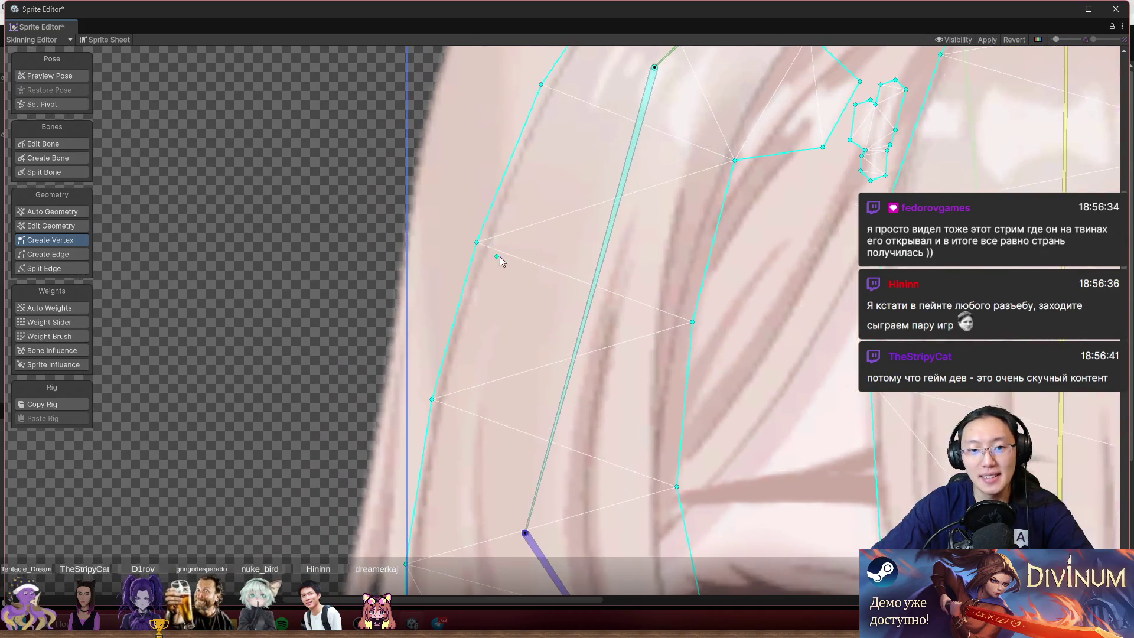
scroll(519, 218, "up", 4)
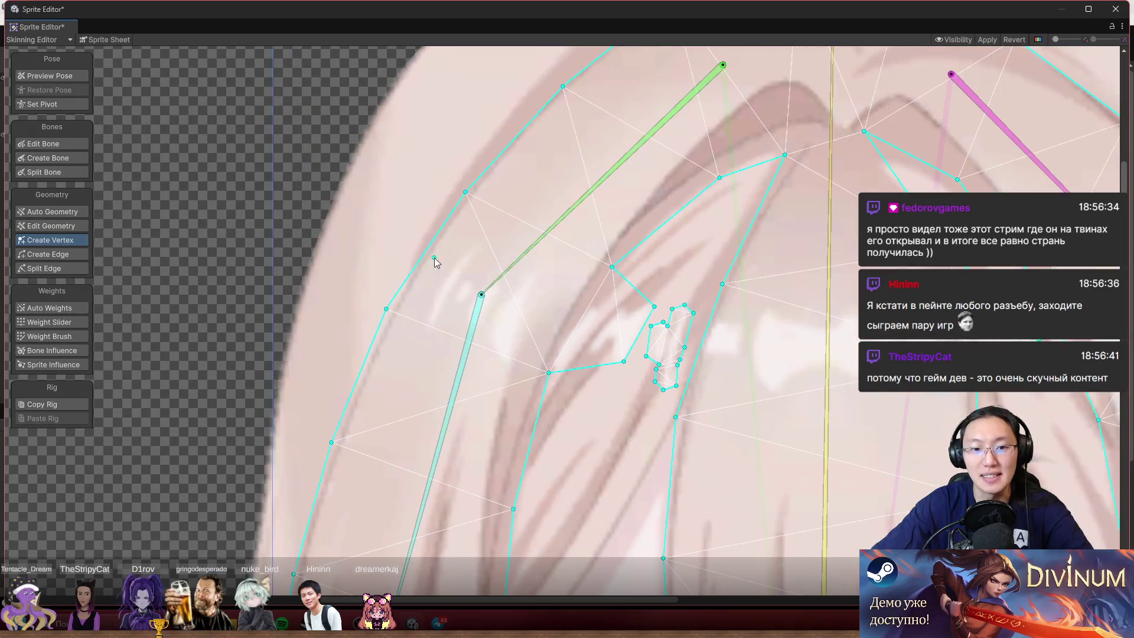
scroll(434, 258, "down", 3)
scroll(641, 106, "up", 5)
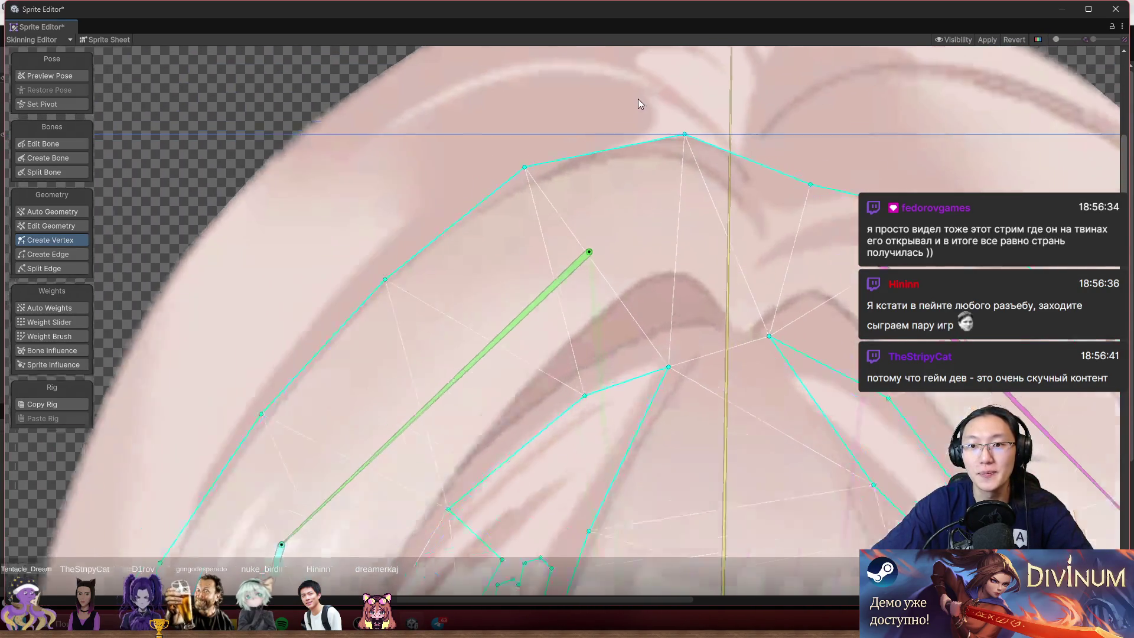
mouse_move(588, 152)
left_mouse_down()
mouse_move(581, 129)
mouse_move(568, 131)
mouse_move(664, 96)
left_mouse_up()
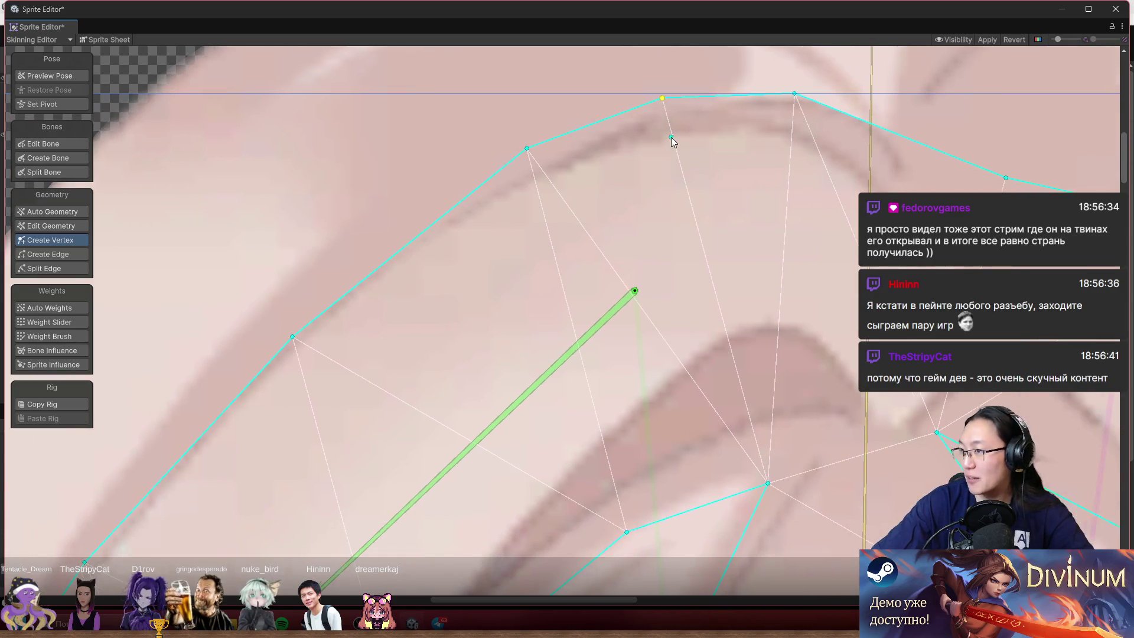
- Fit the outline vertex on the top of the head to the hair, undoing a stray vertex
mouse_move(472, 188)
left_mouse_down()
mouse_move(676, 94)
mouse_move(690, 75)
left_mouse_up()
left_click(509, 225)
scroll(499, 231, "down", 3)
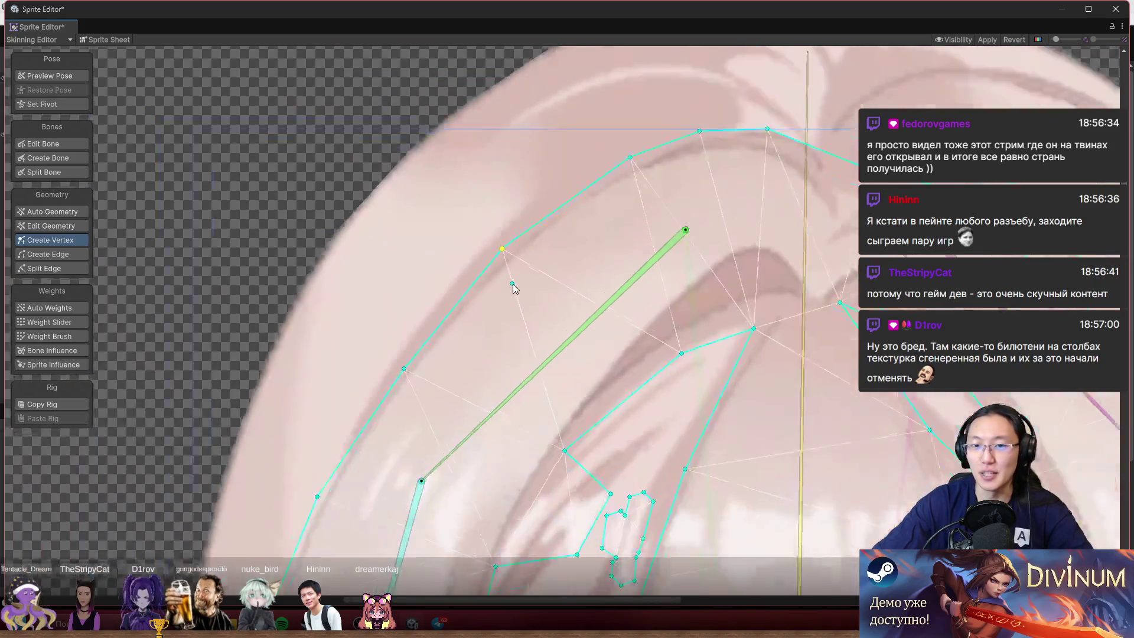
left_click(559, 273)
key("ctrl+z")
left_click_drag(534, 272, 531, 270)
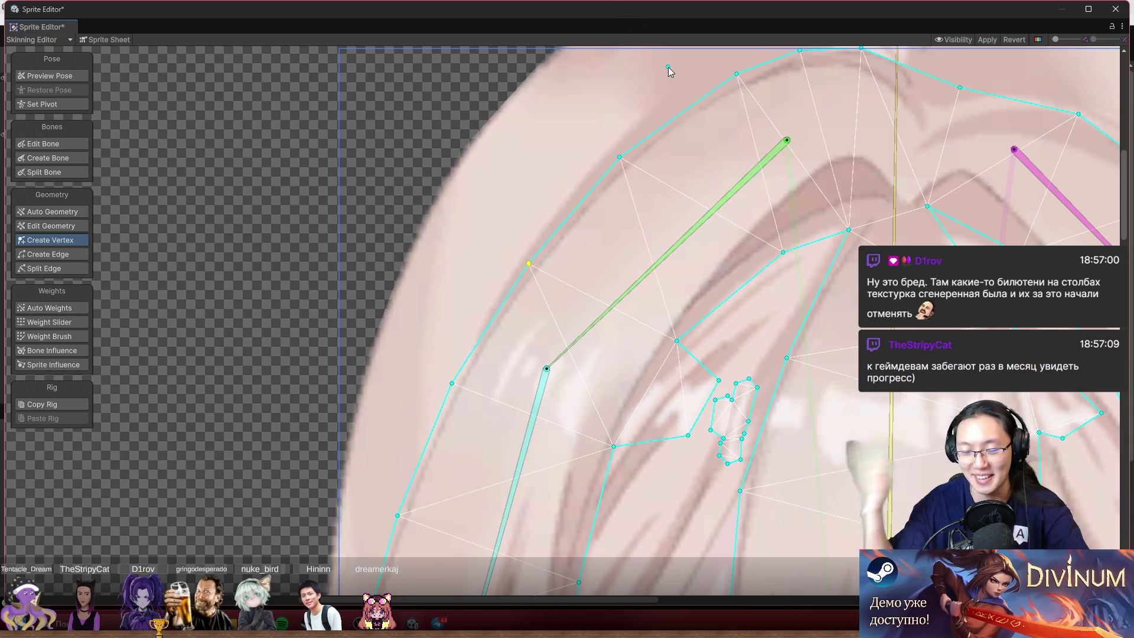
scroll(722, 70, "down", 5)
scroll(617, 260, "up", 4)
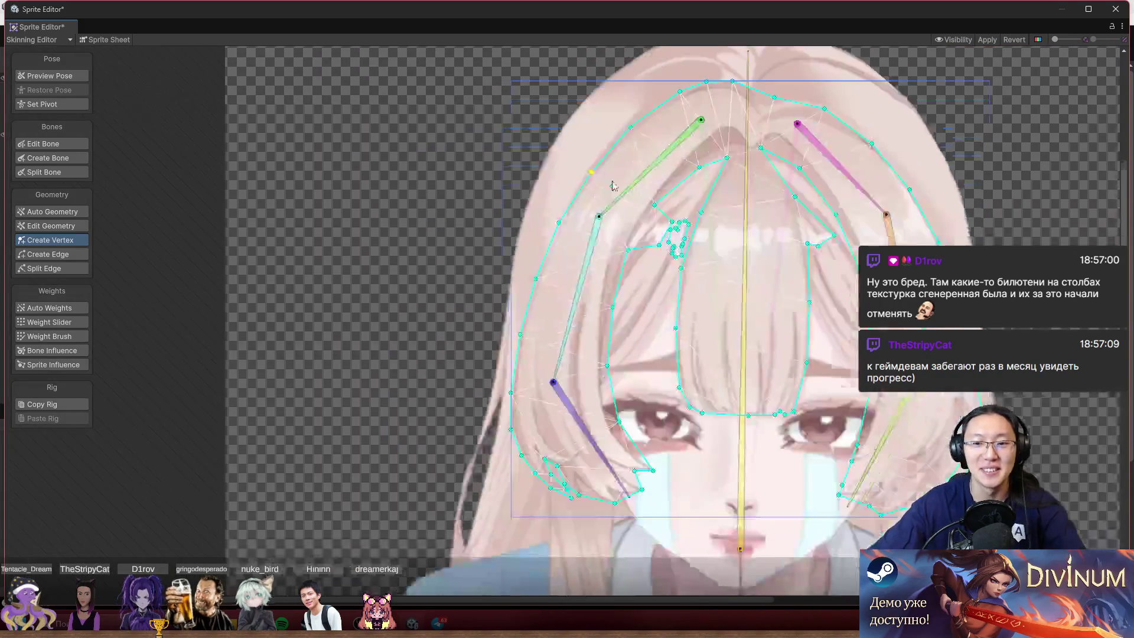
scroll(600, 224, "down", 3)
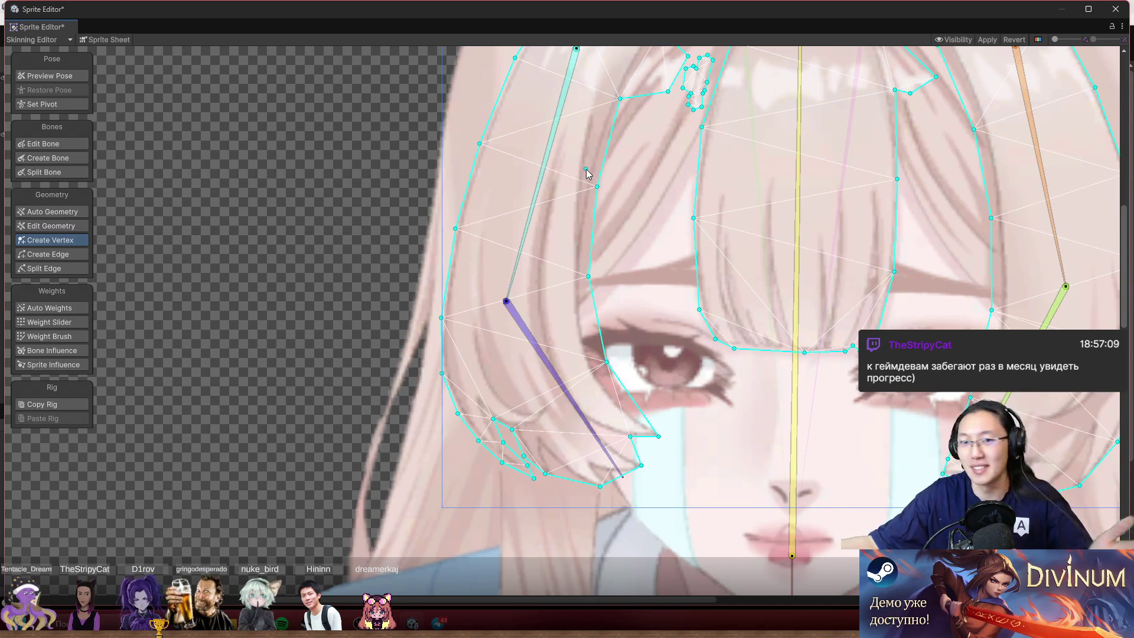
scroll(589, 353, "up", 5)
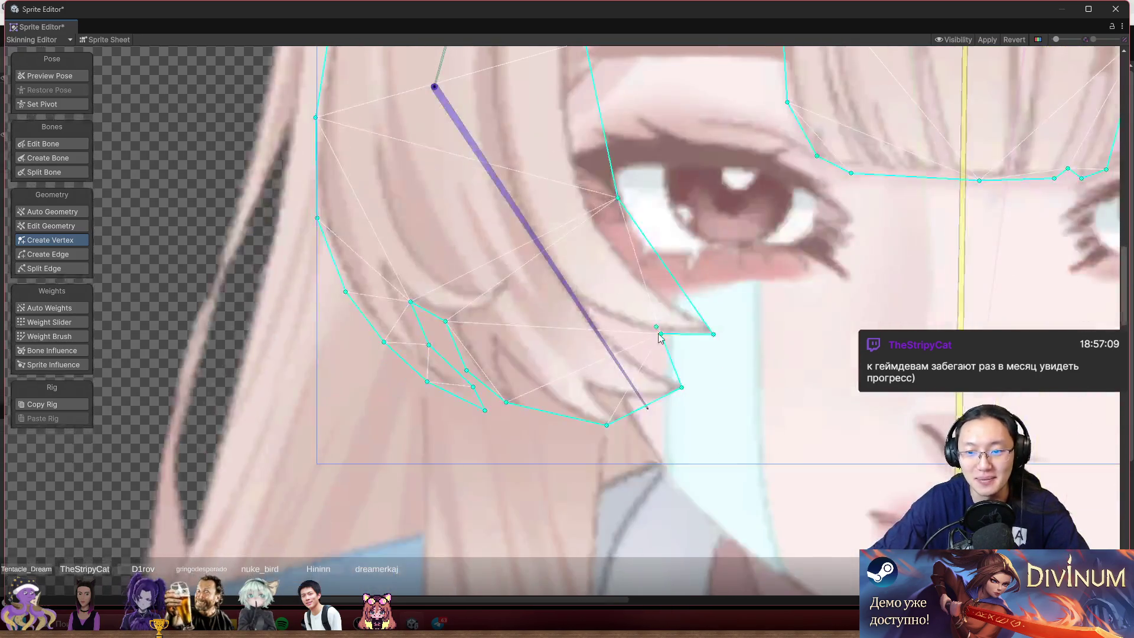
- Add and drag vertices so the hair lock's right edge bends down to fit its shape
scroll(658, 333, "up", 2)
left_click_drag(654, 308, 556, 282)
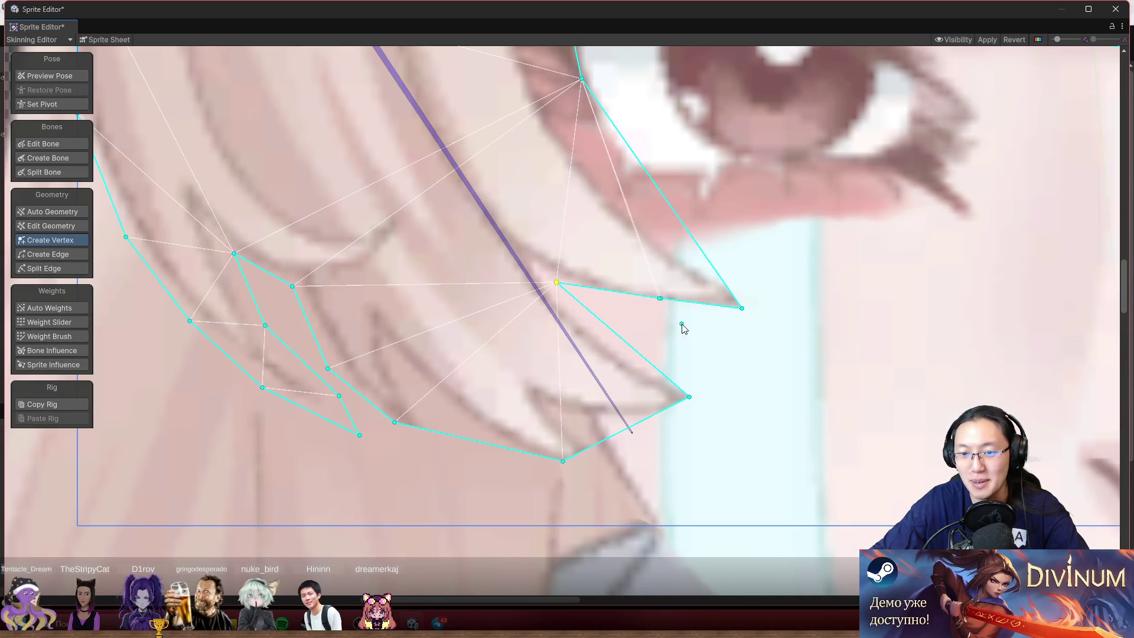
mouse_move(664, 301)
left_mouse_down()
mouse_move(697, 327)
mouse_move(644, 326)
mouse_move(733, 322)
mouse_move(774, 302)
mouse_move(814, 305)
mouse_move(802, 317)
mouse_move(805, 308)
left_mouse_up()
left_click_drag(729, 233, 664, 224)
left_click(750, 275)
left_click(744, 283)
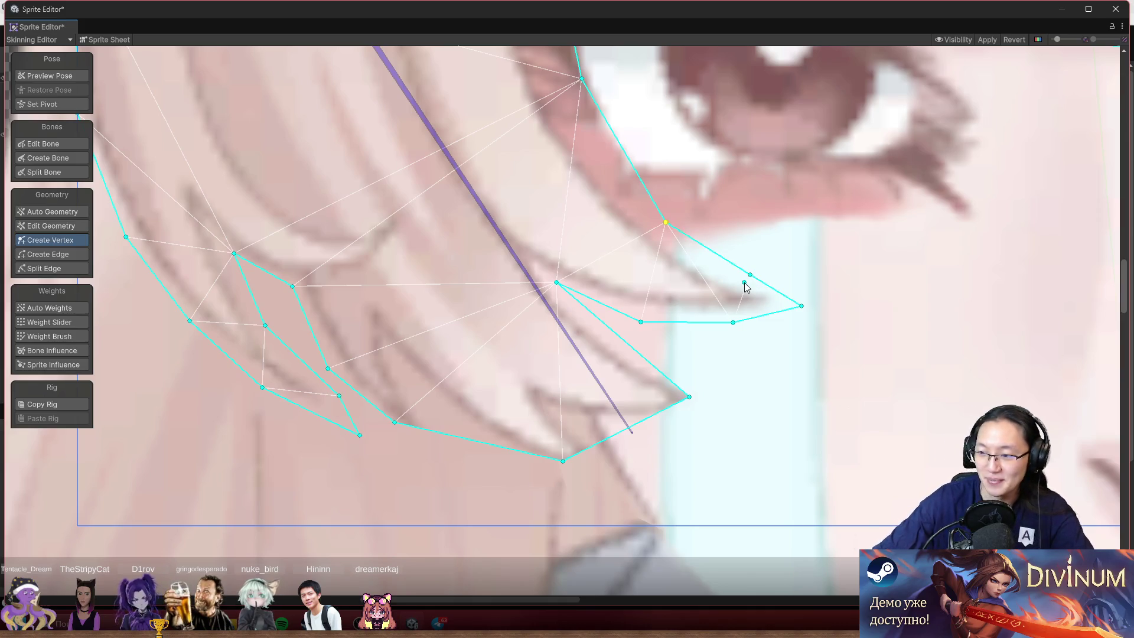
left_click_drag(752, 276, 775, 276)
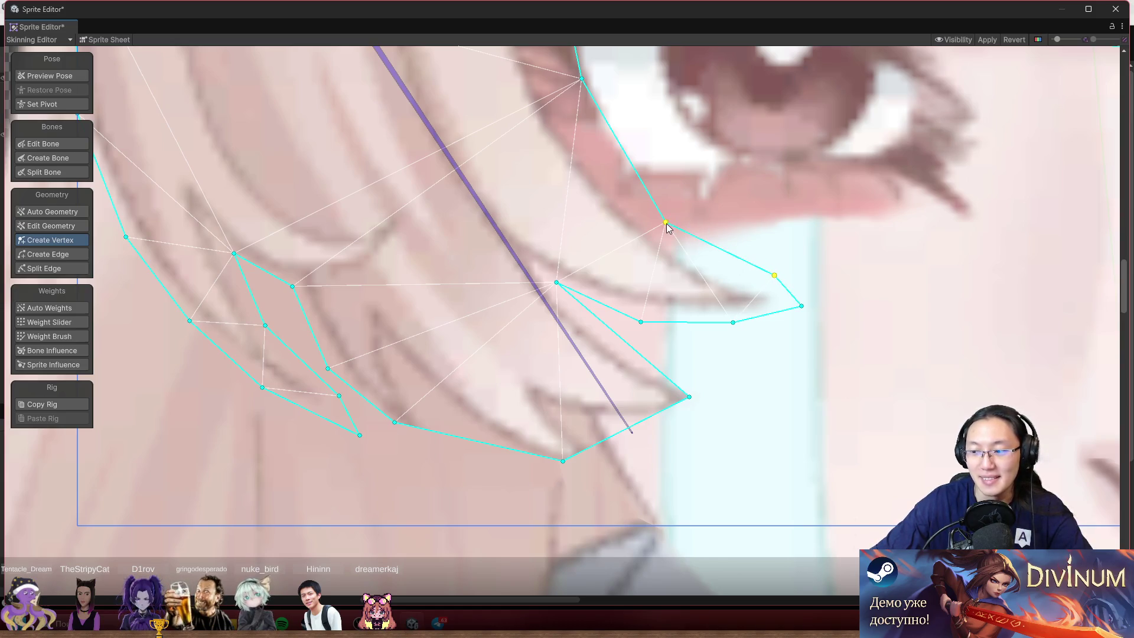
left_click_drag(667, 228, 668, 230)
mouse_move(776, 277)
left_mouse_down()
mouse_move(771, 285)
mouse_move(781, 280)
mouse_move(881, 410)
left_mouse_up()
mouse_move(685, 217)
left_mouse_down()
mouse_move(663, 220)
mouse_move(681, 267)
left_mouse_up()
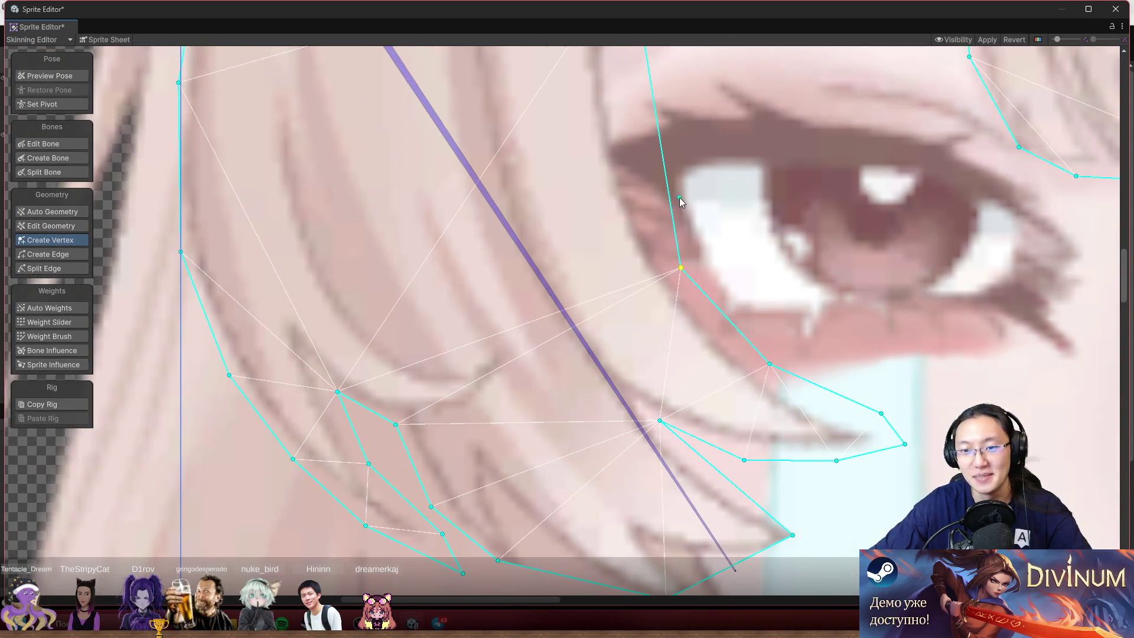
left_click(669, 190)
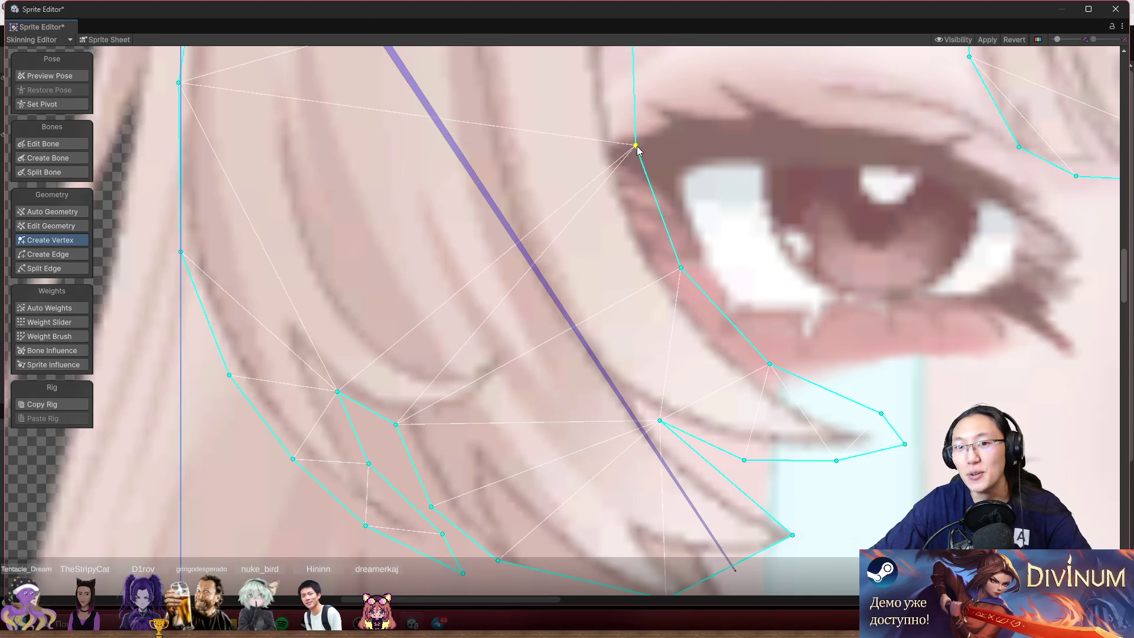
- Move the lower-left outline vertices down onto the hair tips, adding one on the lower edge
scroll(656, 579, "down", 5)
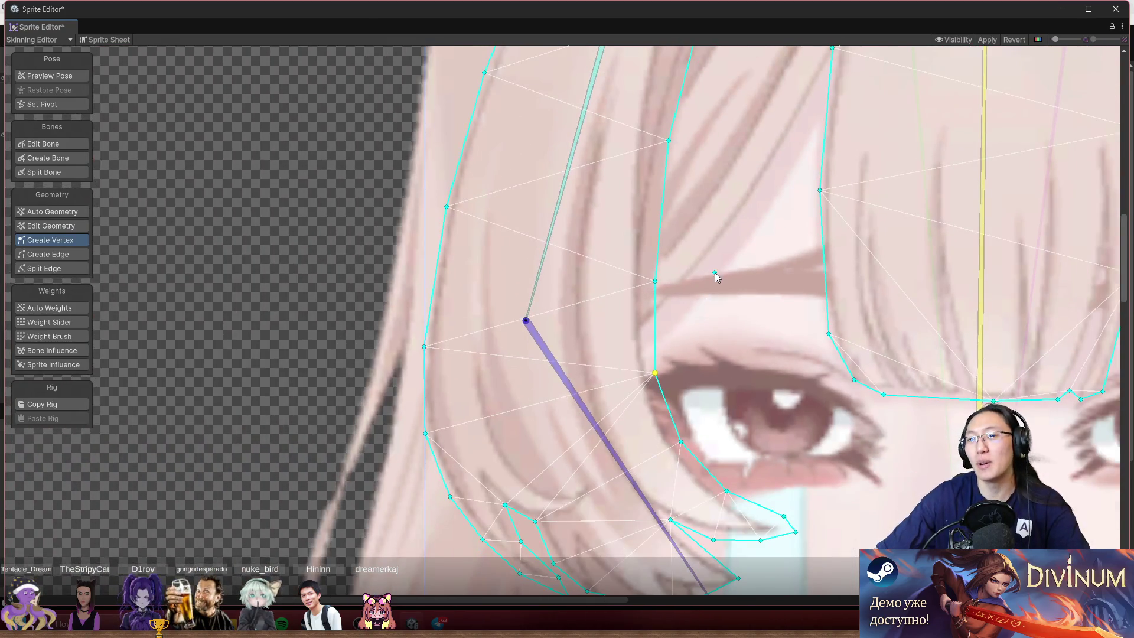
left_click_drag(690, 335, 680, 175)
scroll(605, 319, "up", 8)
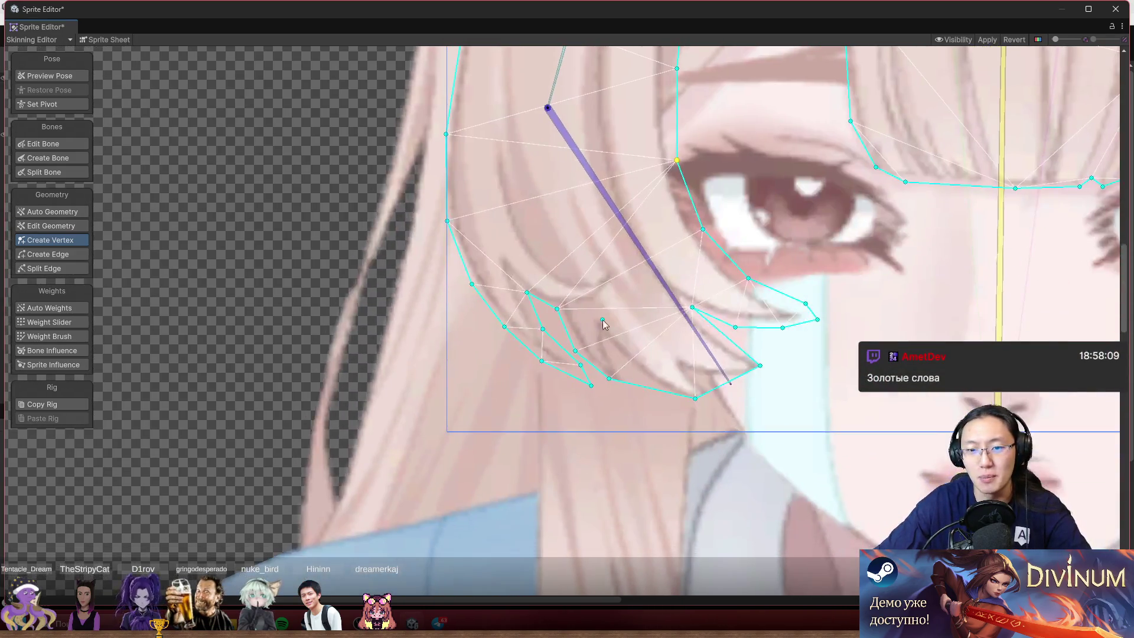
left_click(541, 286)
left_click_drag(538, 285, 510, 315)
left_click_drag(675, 354, 561, 302)
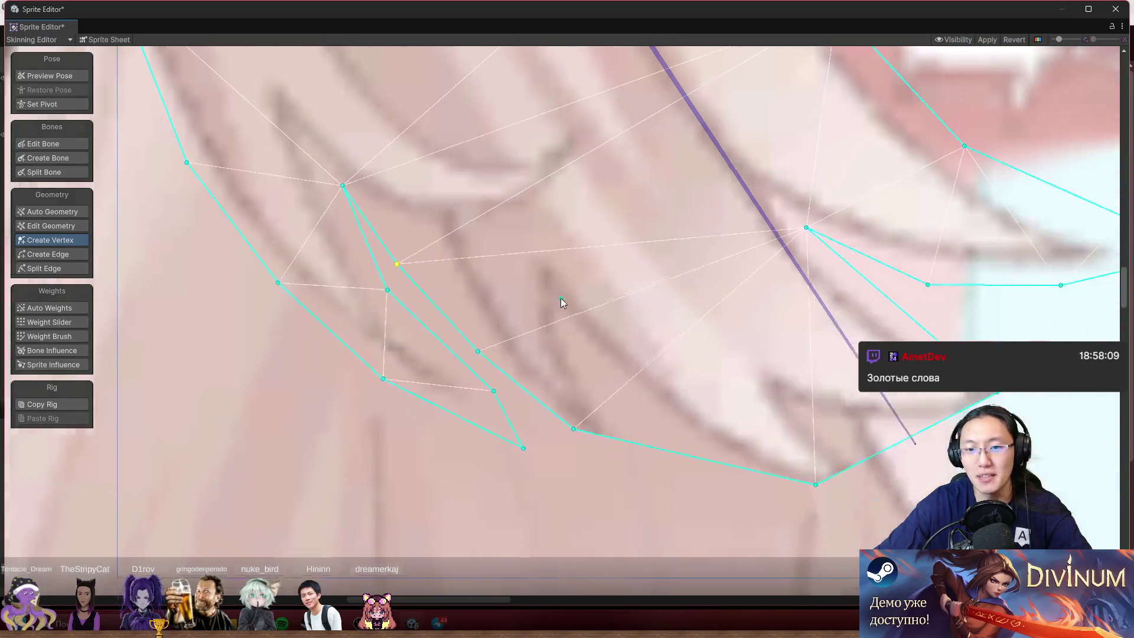
scroll(596, 335, "down", 6)
scroll(594, 378, "up", 5)
left_click_drag(579, 373, 570, 379)
left_click(692, 400)
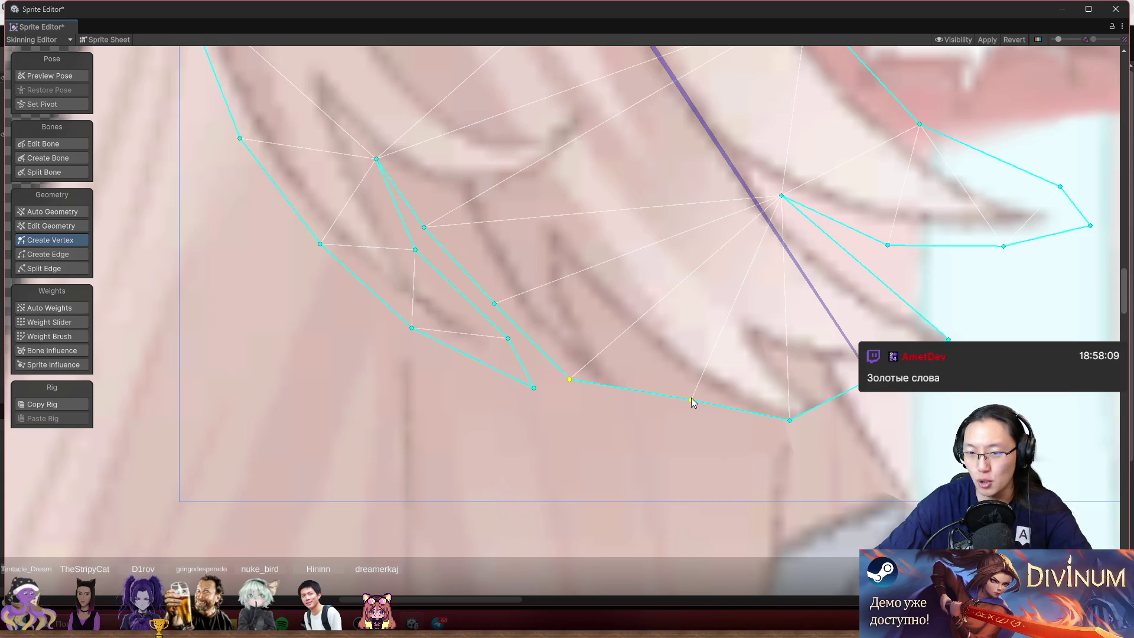
mouse_move(692, 400)
left_mouse_down()
mouse_move(694, 438)
mouse_move(665, 448)
mouse_move(642, 426)
left_mouse_up()
mouse_move(792, 426)
left_mouse_down()
mouse_move(853, 471)
mouse_move(866, 459)
mouse_move(782, 458)
left_mouse_up()
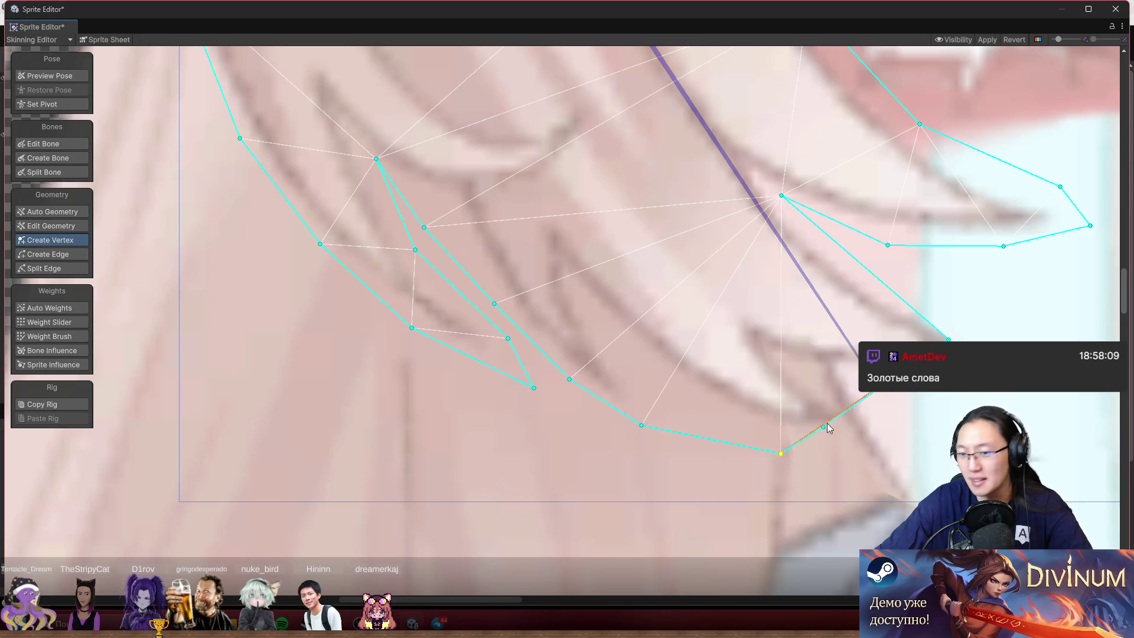
- Add and position vertices along the hair-tip outline beside the cheek
left_click(872, 407)
mouse_move(872, 407)
left_mouse_down()
mouse_move(945, 428)
mouse_move(668, 435)
mouse_move(572, 378)
mouse_move(676, 375)
mouse_move(667, 372)
left_mouse_up()
left_click(568, 315)
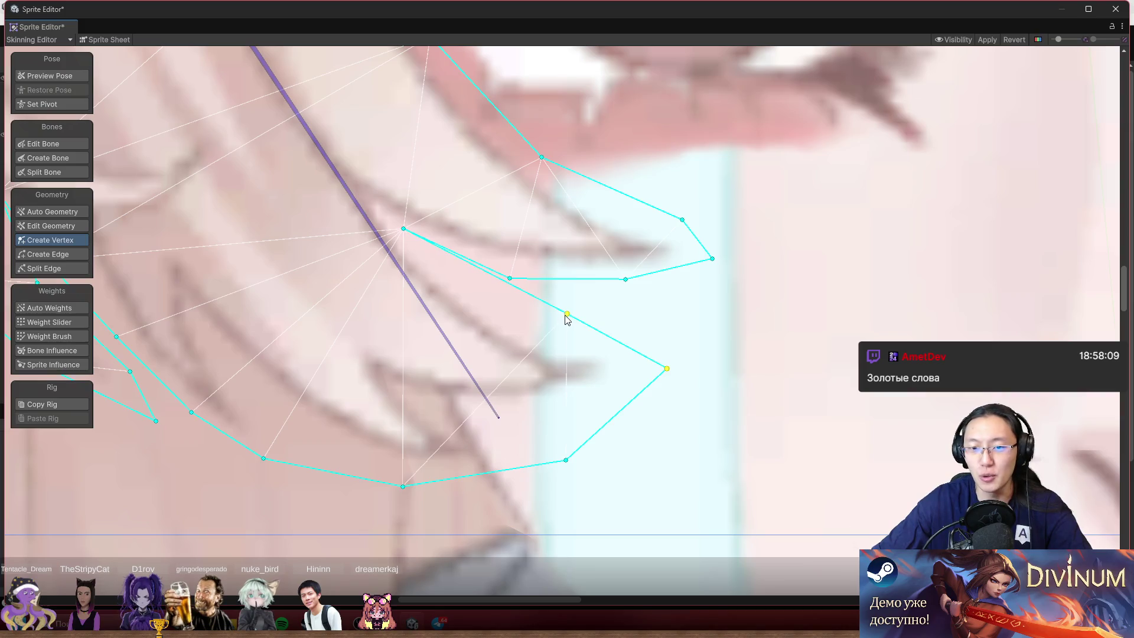
left_click_drag(565, 314, 514, 322)
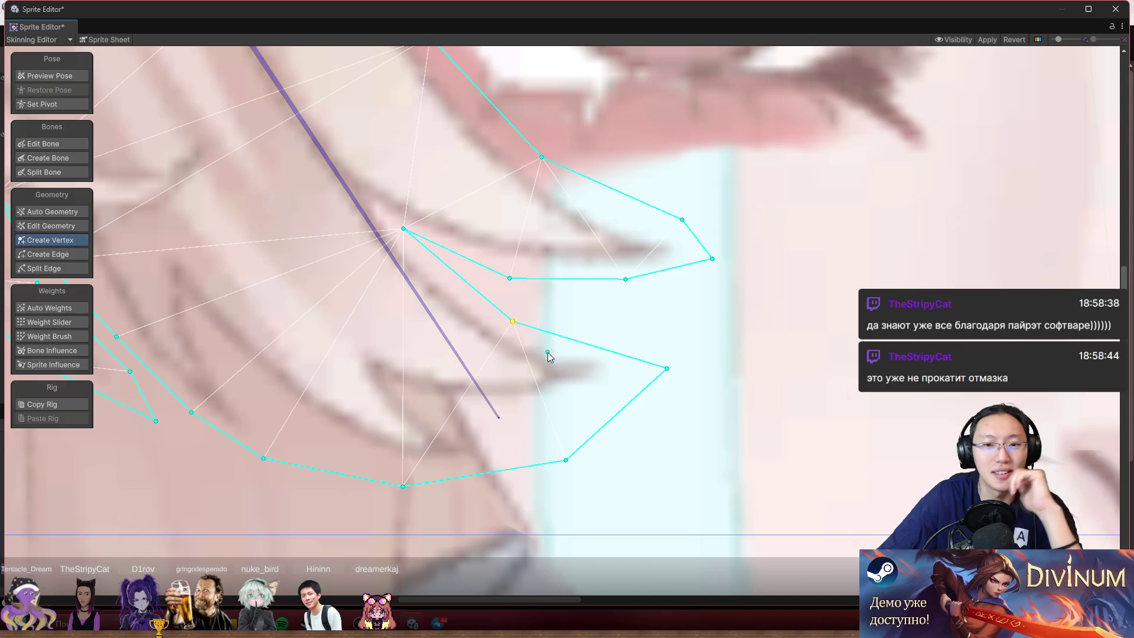
mouse_move(667, 368)
left_mouse_down()
mouse_move(655, 348)
mouse_move(615, 342)
mouse_move(625, 345)
left_mouse_up()
left_click_drag(688, 318, 692, 319)
left_click_drag(658, 276, 621, 268)
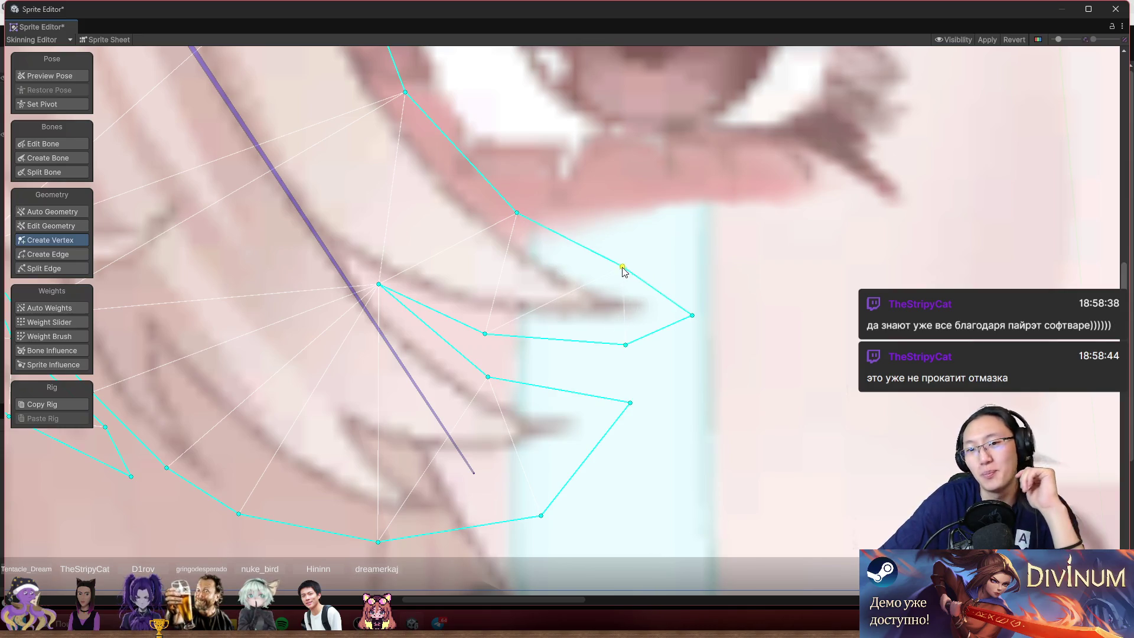
mouse_move(681, 308)
left_mouse_down()
mouse_move(684, 286)
mouse_move(685, 325)
left_mouse_up()
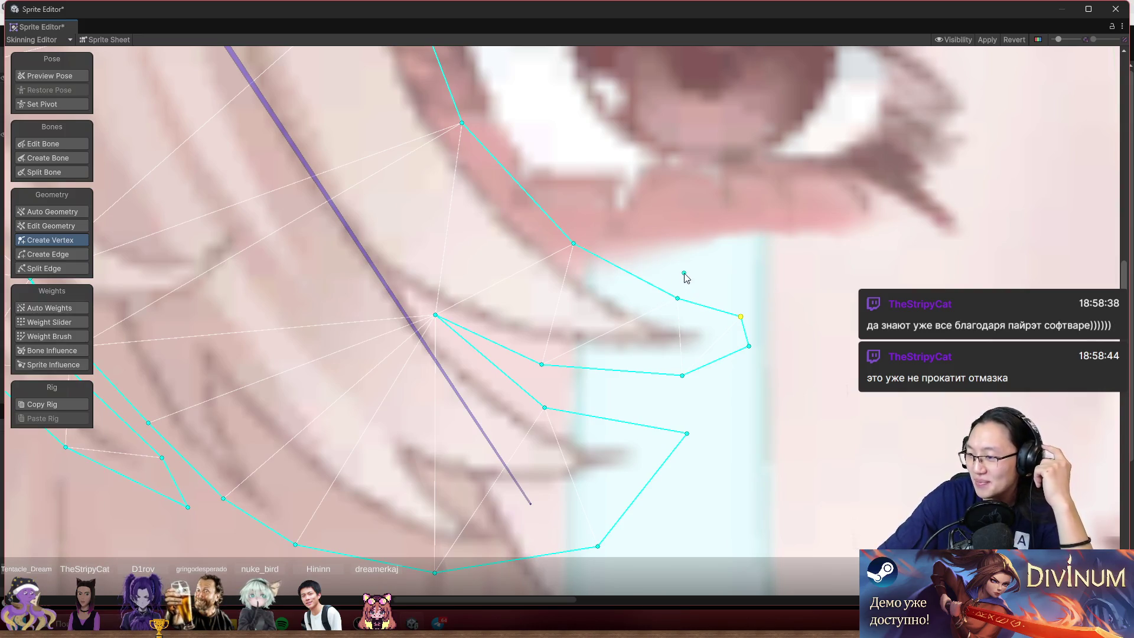
- Add a vertex beside the eye and move the hair outline vertices up along the strand
left_click_drag(685, 257, 694, 305)
scroll(556, 300, "down", 3)
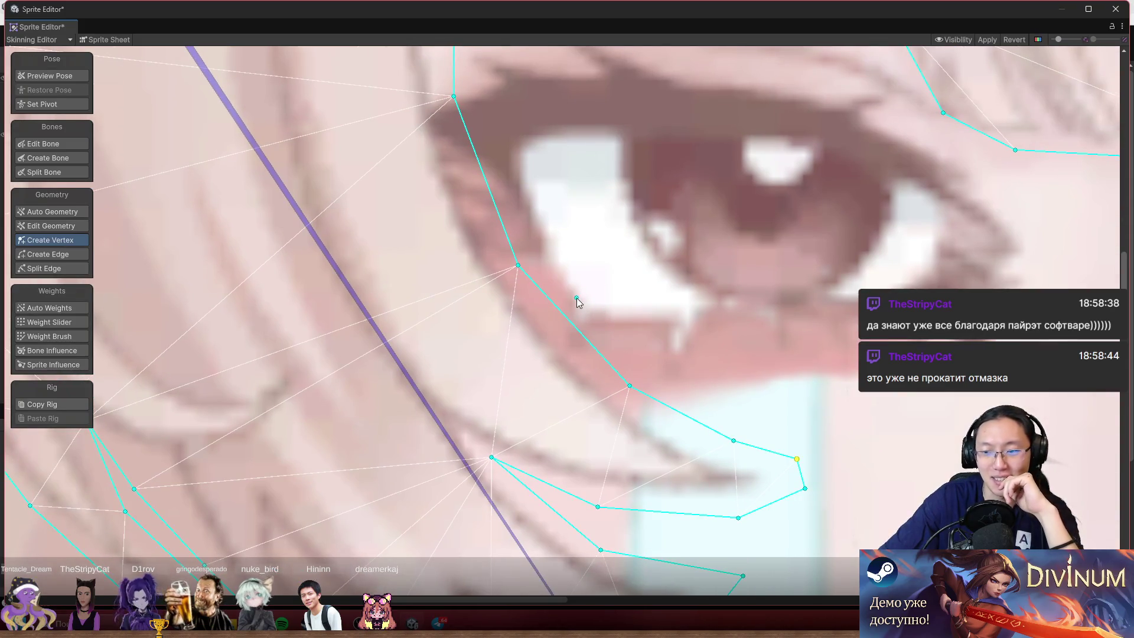
scroll(577, 304, "down", 3)
scroll(654, 354, "down", 1)
mouse_move(600, 127)
left_mouse_down()
mouse_move(586, 173)
mouse_move(547, 218)
left_mouse_up()
left_click(537, 317)
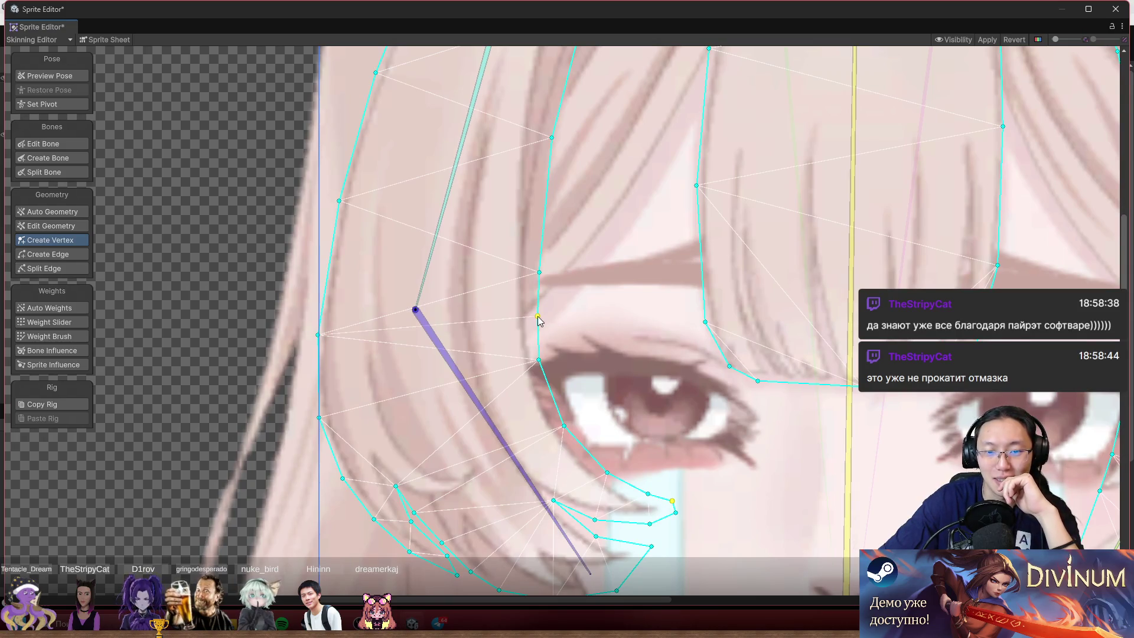
left_click_drag(538, 318, 536, 315)
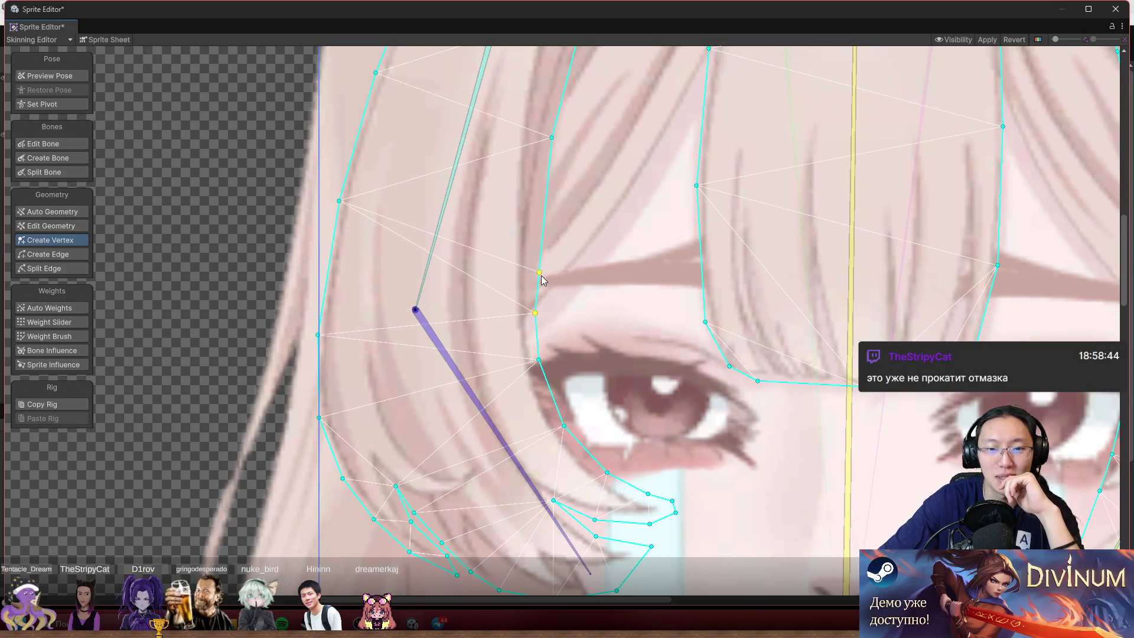
left_click_drag(539, 272, 539, 228)
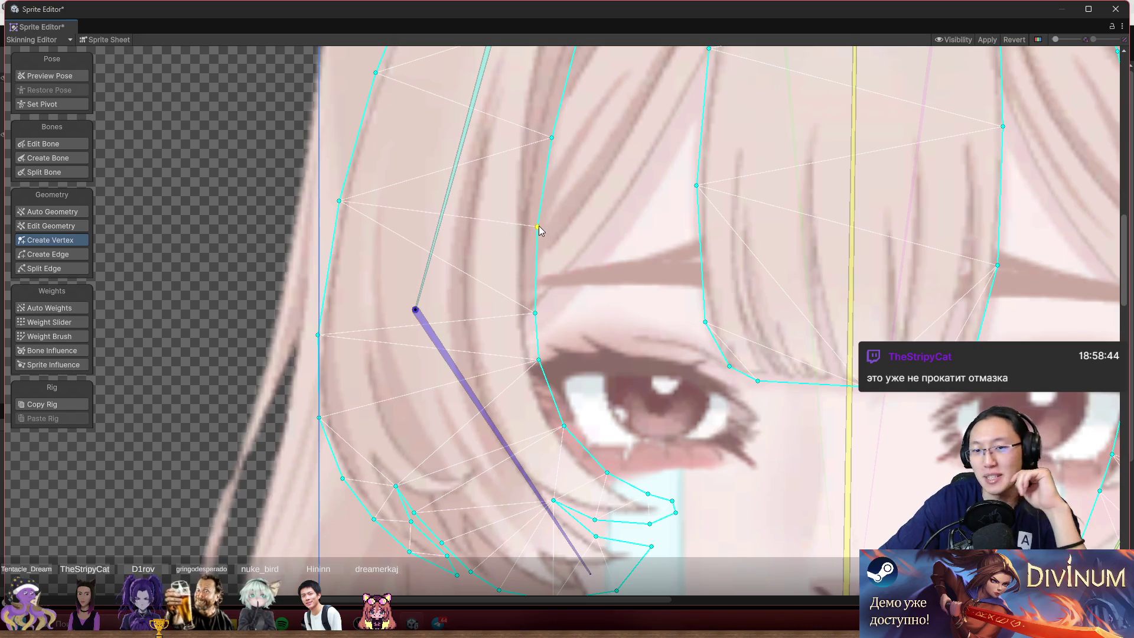
scroll(561, 269, "up", 1)
left_click_drag(558, 270, 564, 266)
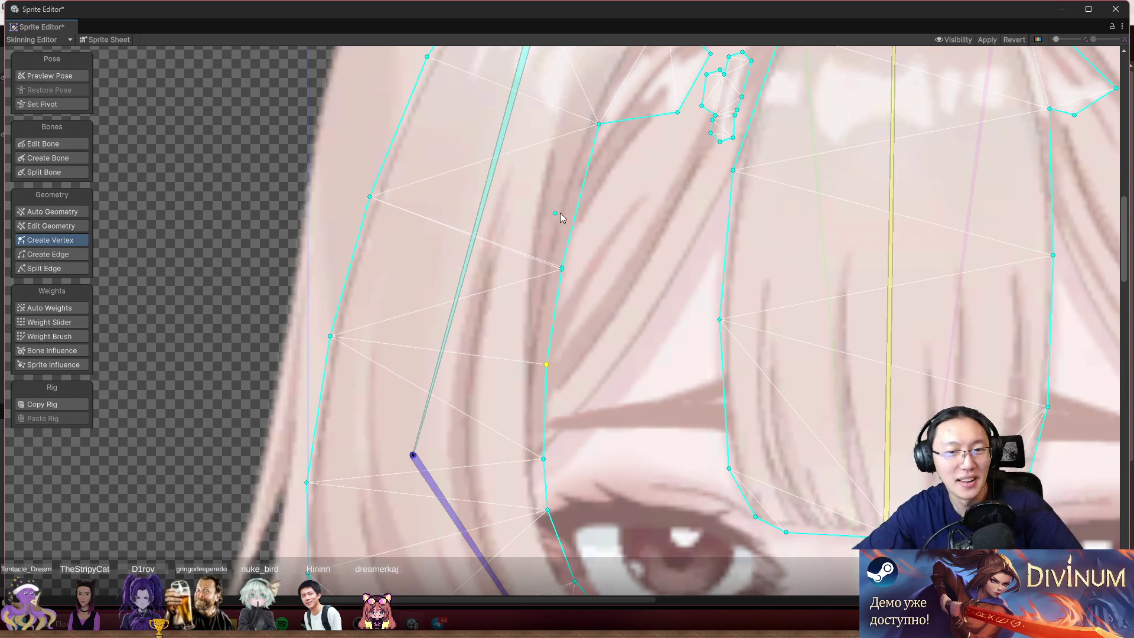
scroll(626, 207, "up", 2)
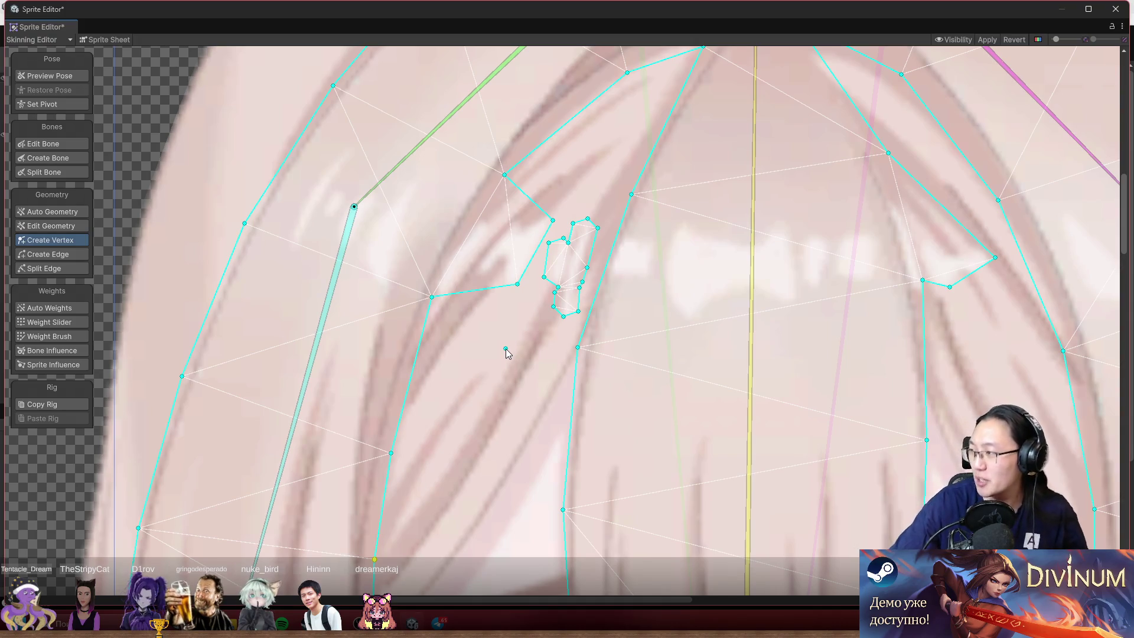
- Check the posed preview, then delete the small stray vertex loop from the bangs mesh
left_click(69, 73)
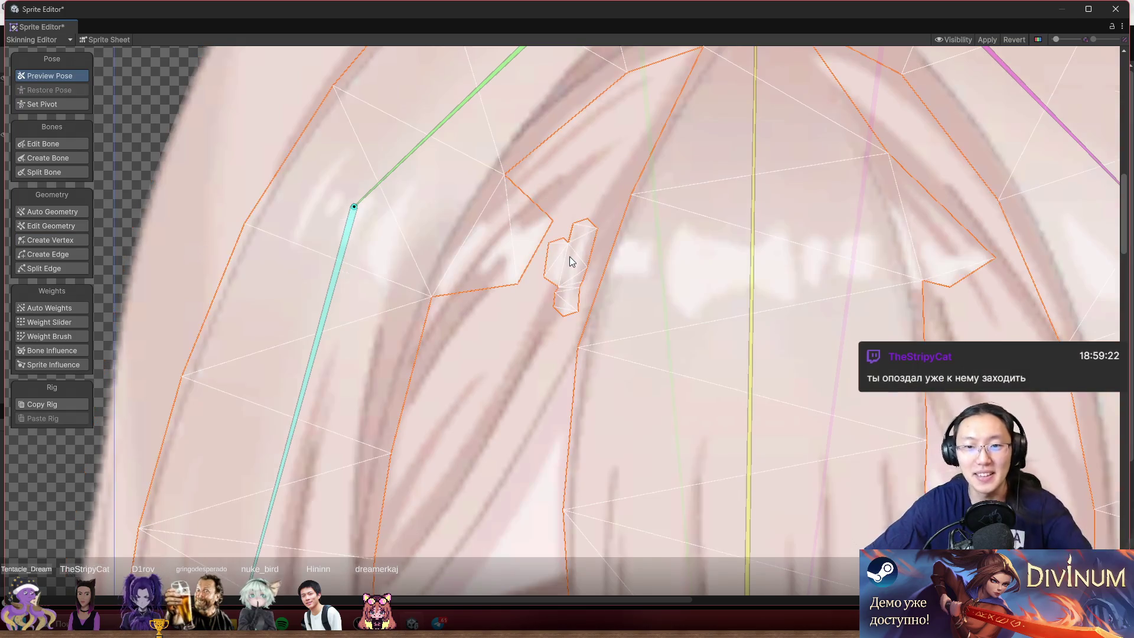
left_click(55, 225)
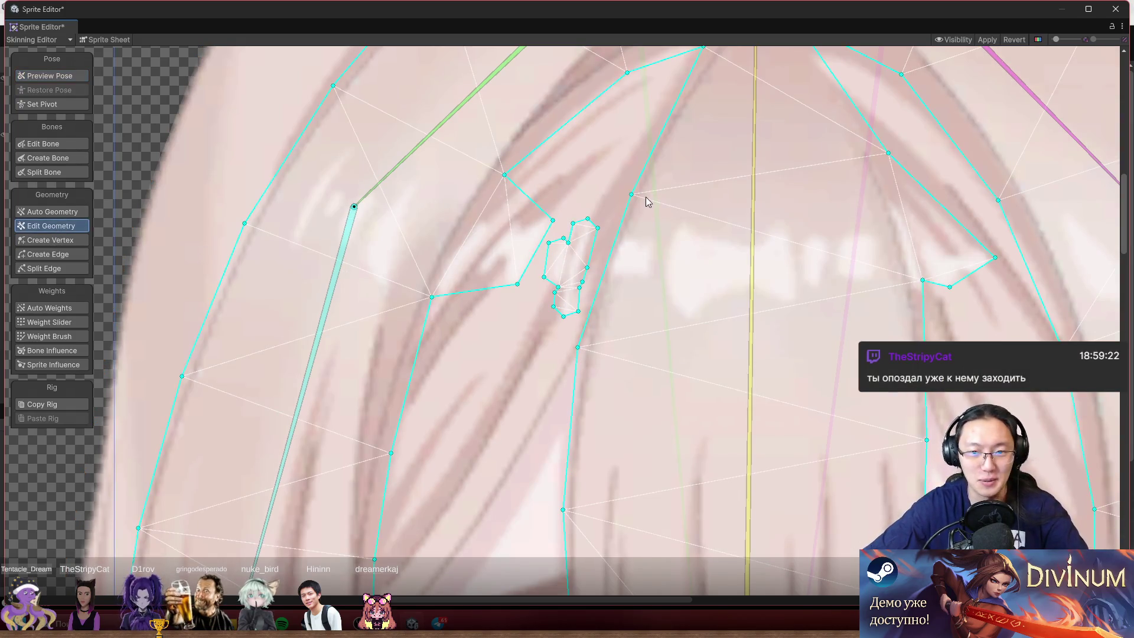
mouse_move(613, 211)
left_mouse_down()
mouse_move(564, 301)
mouse_move(617, 262)
mouse_move(546, 319)
left_mouse_up()
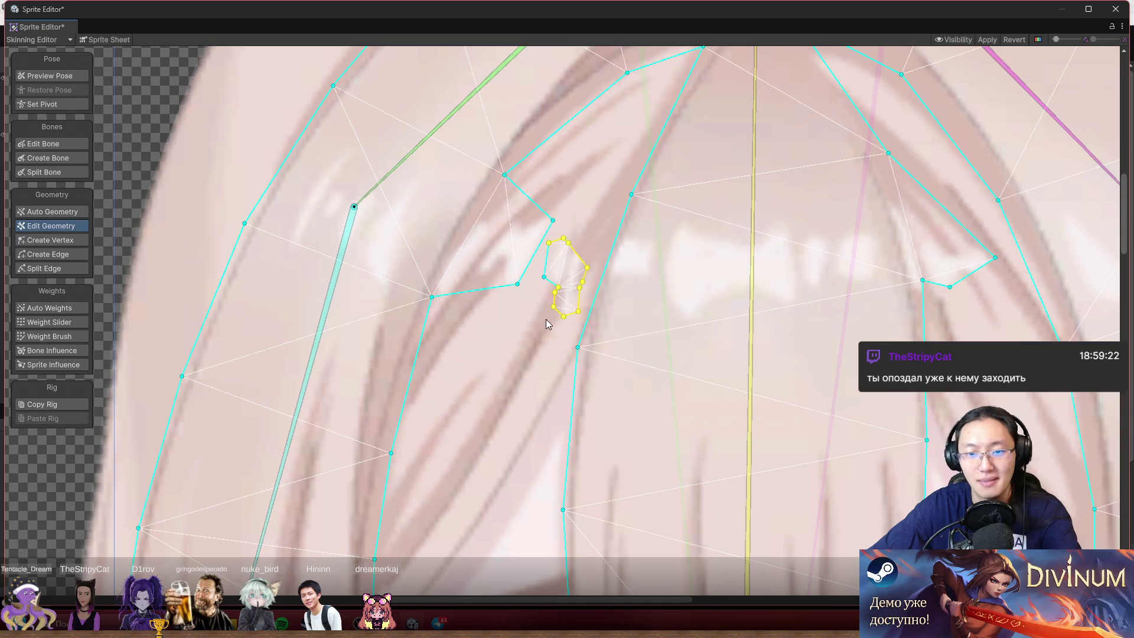
key("Delete")
- Move the leftover lone vertex and nearby outline vertices onto the bangs outline
left_click_drag(553, 260, 534, 296)
left_click_drag(556, 221, 488, 211)
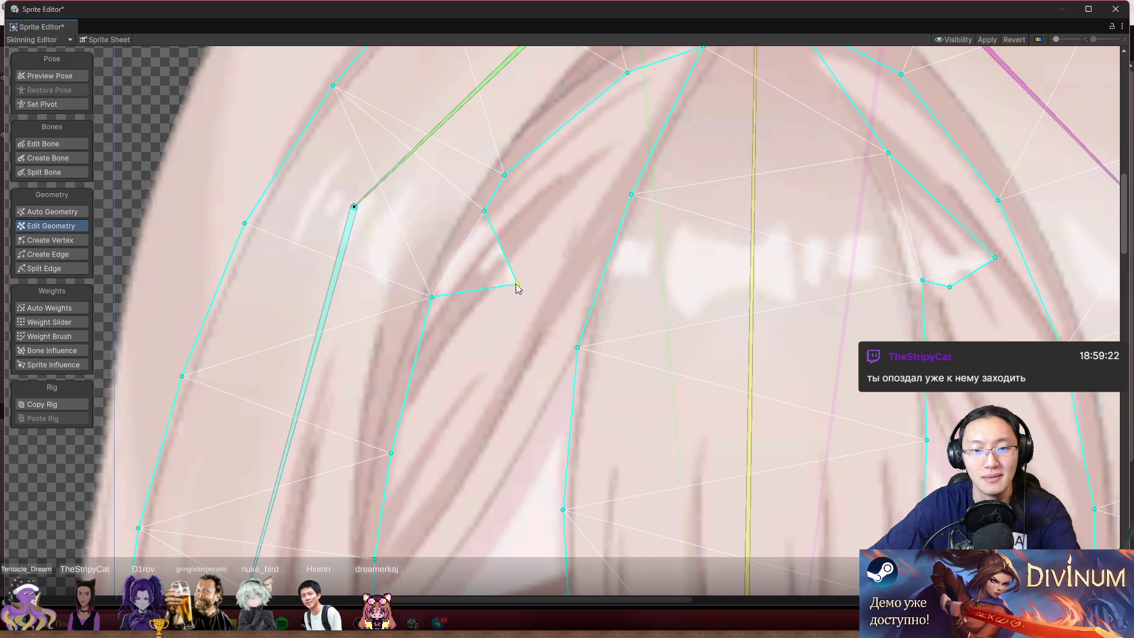
left_click_drag(518, 285, 455, 270)
left_click_drag(484, 210, 479, 214)
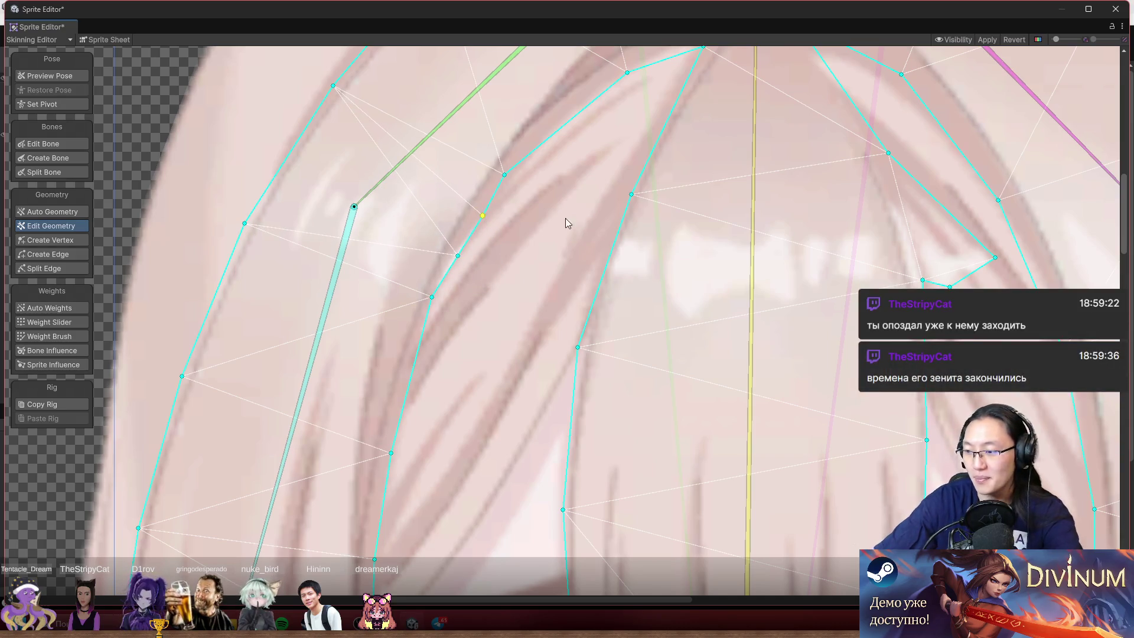
left_click_drag(585, 224, 591, 256)
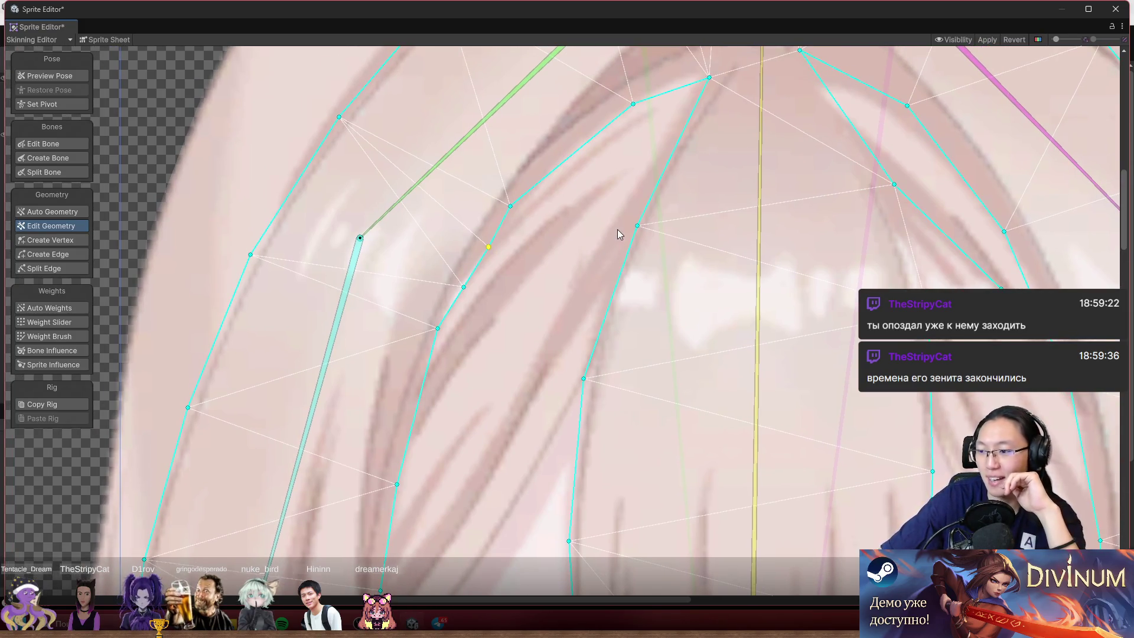
left_click_drag(617, 189, 543, 304)
mouse_move(535, 238)
left_mouse_down()
mouse_move(594, 234)
mouse_move(563, 203)
left_mouse_up()
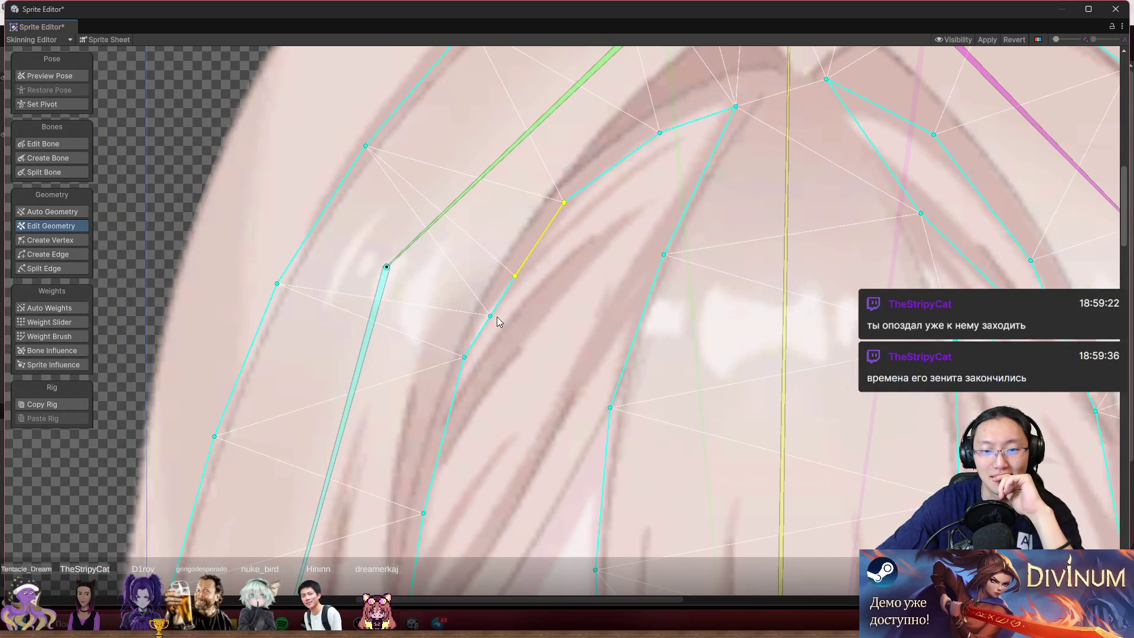
- Fine-tune the left bangs outline vertices so they sit on the strand edge
left_click_drag(490, 317, 493, 311)
left_click_drag(465, 356, 447, 409)
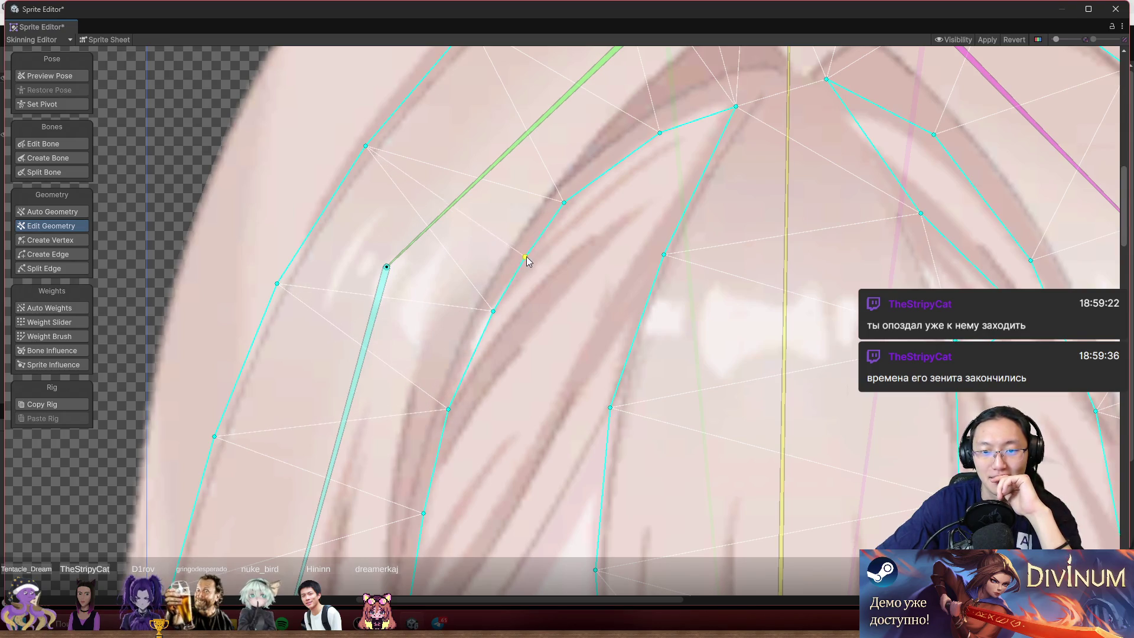
scroll(531, 252, "down", 5)
scroll(514, 218, "up", 3)
scroll(526, 248, "up", 3)
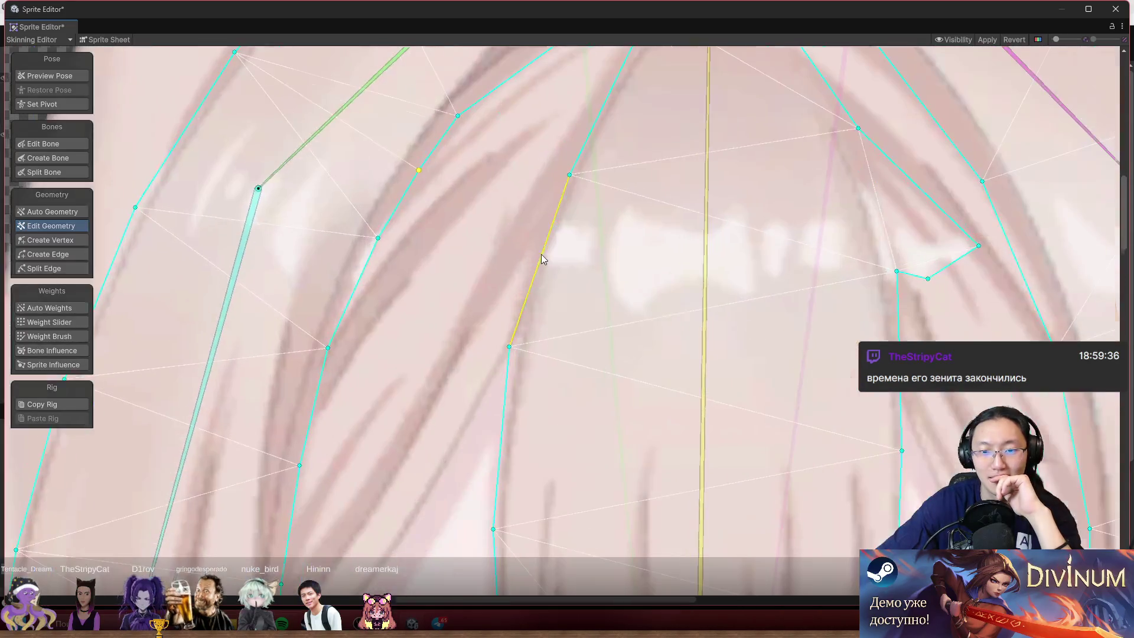
left_click(570, 175)
left_click_drag(570, 175, 561, 174)
left_click(75, 158)
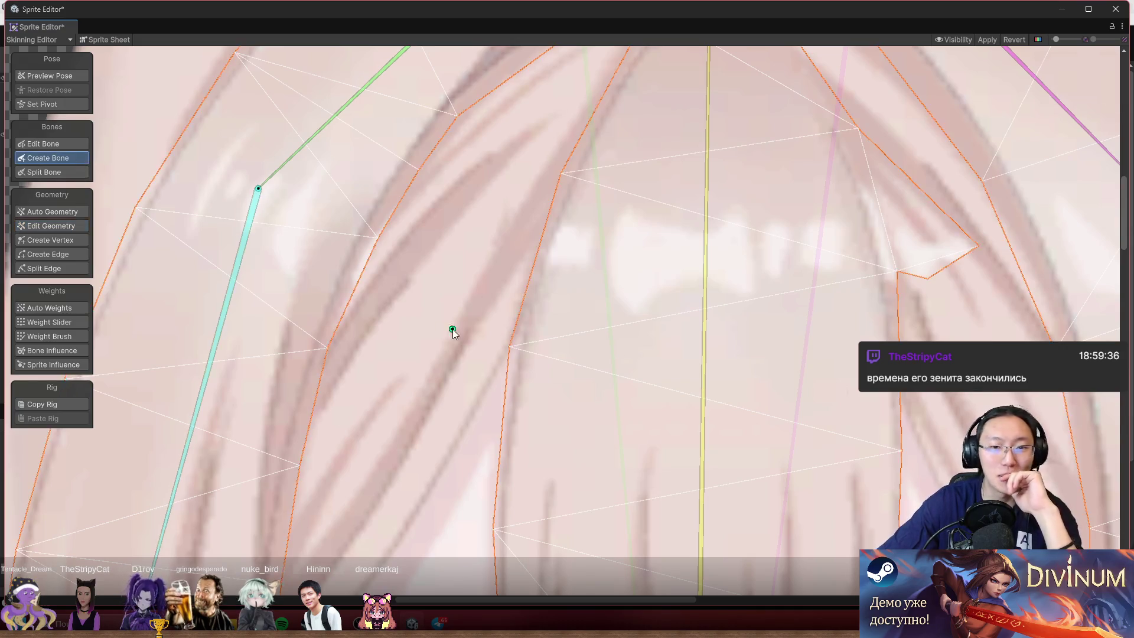
- Select the front-bangs sprite and switch to Create Vertex
scroll(473, 329, "down", 4)
left_click(78, 76)
left_click(531, 282)
left_click(552, 242)
left_click(586, 264)
left_click(587, 265)
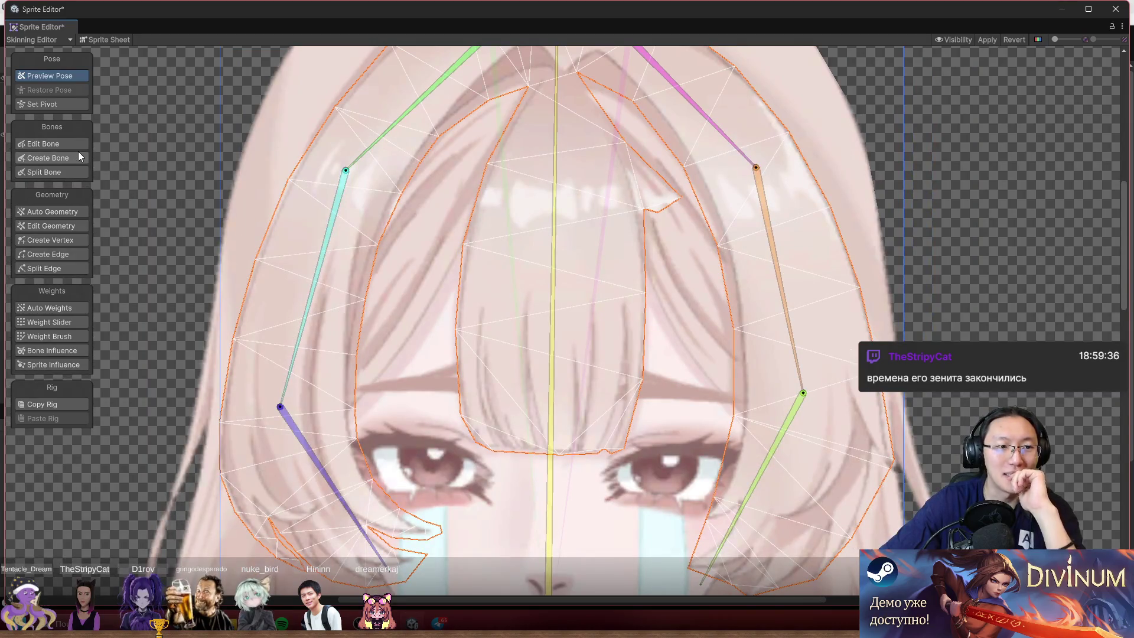
left_click(59, 159)
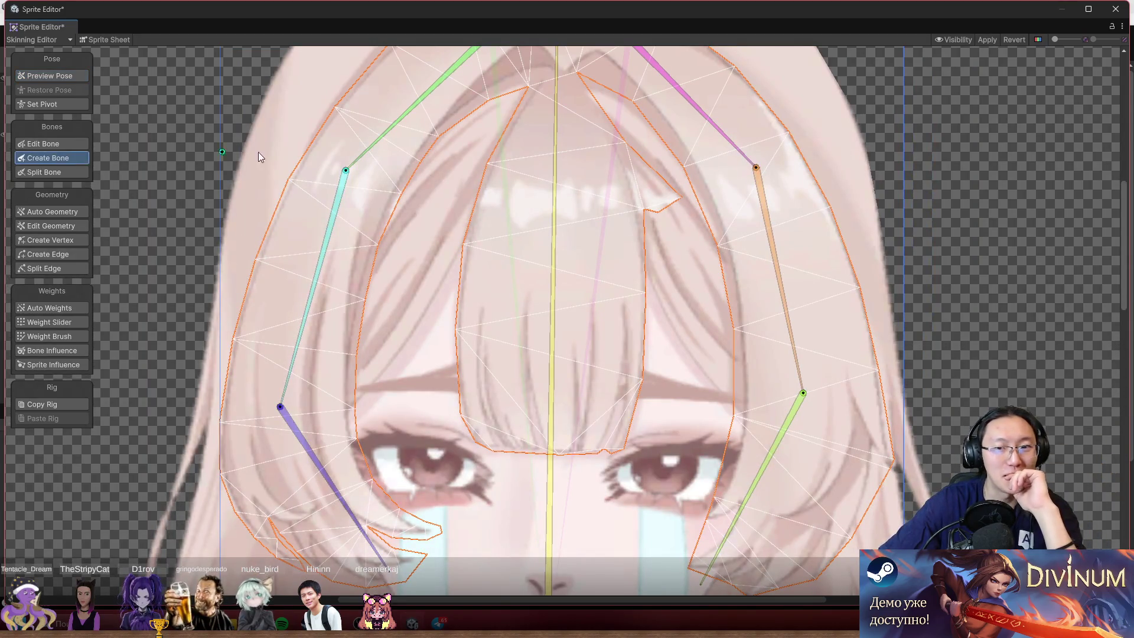
scroll(689, 139, "up", 2)
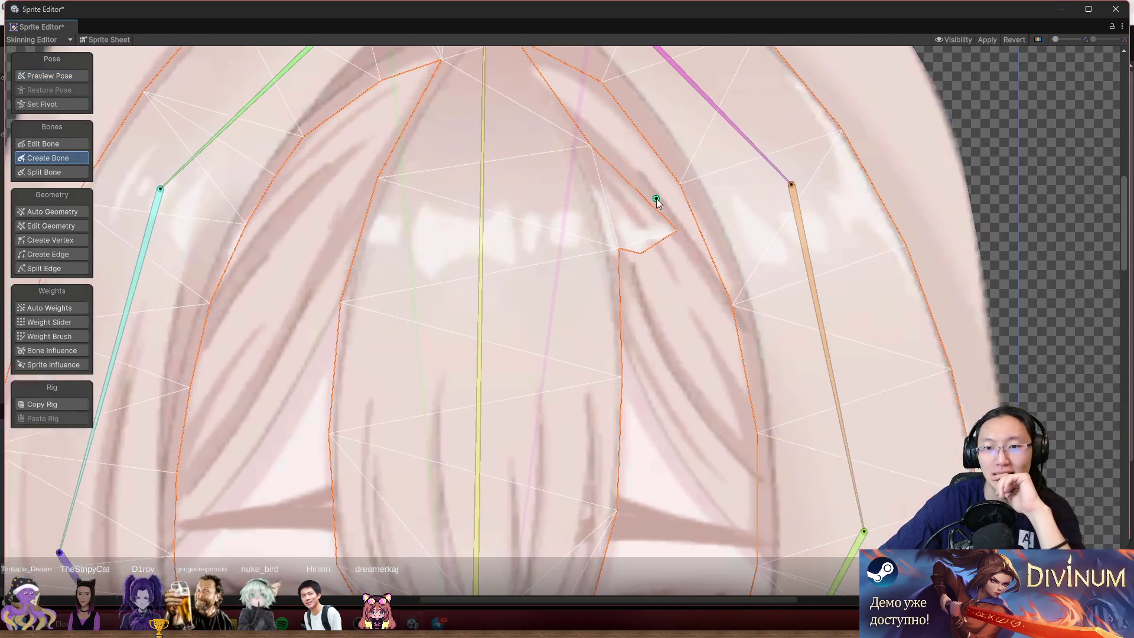
left_click(62, 239)
- Drag the notch vertices up-left onto the centre strand edge to smooth the bangs outline
left_click_drag(677, 230, 607, 189)
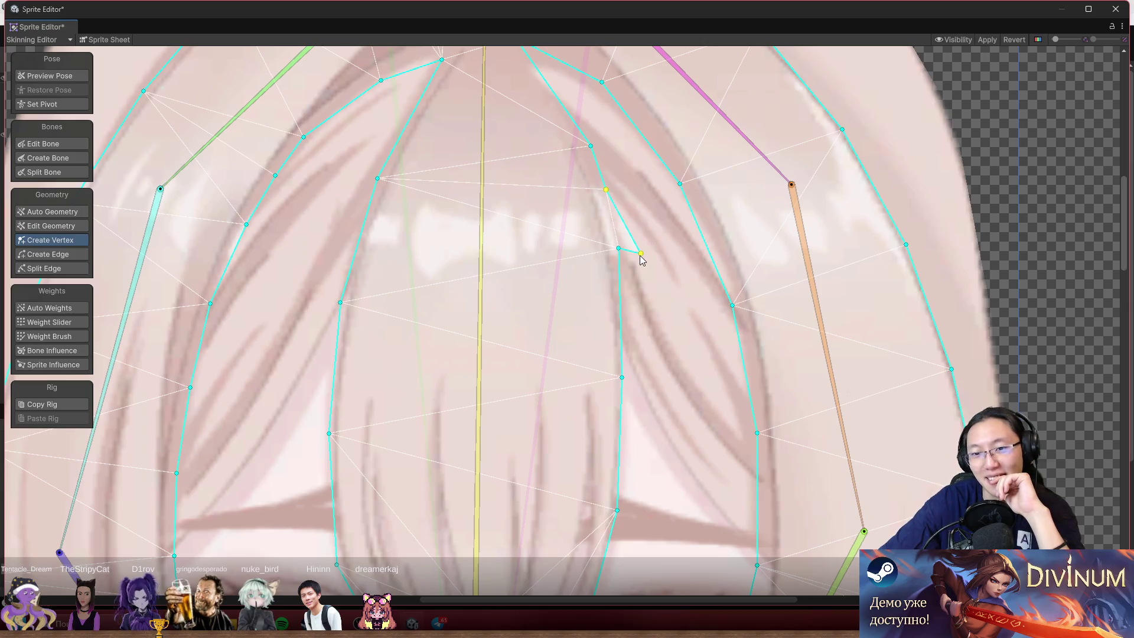
mouse_move(640, 254)
left_mouse_down()
mouse_move(613, 225)
mouse_move(617, 293)
left_mouse_up()
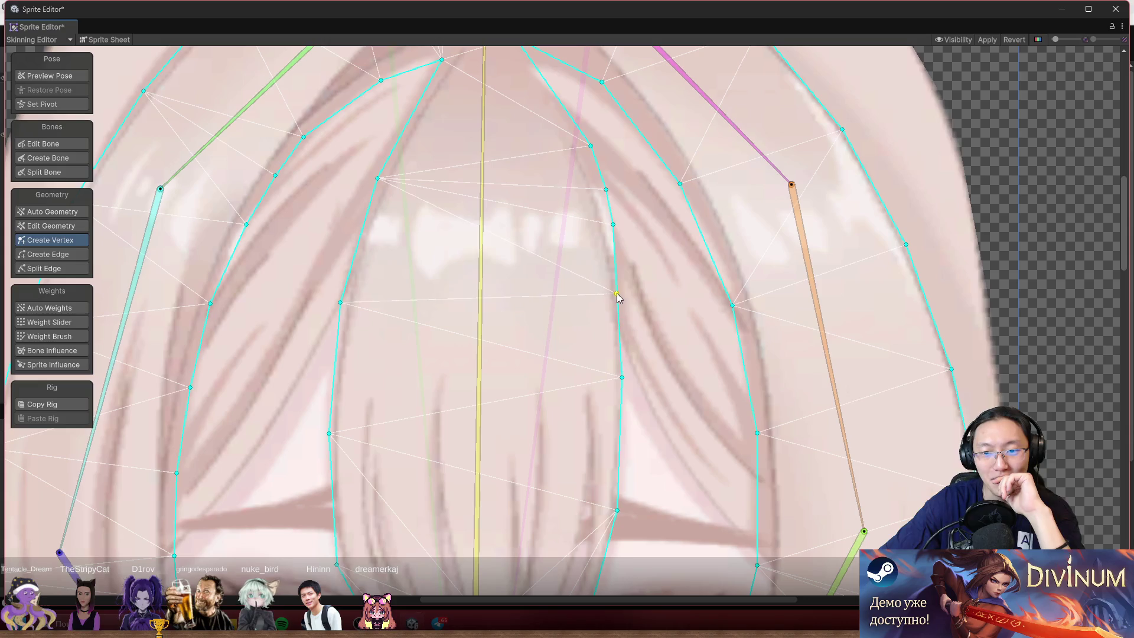
left_click_drag(613, 225, 571, 132)
scroll(598, 172, "down", 5)
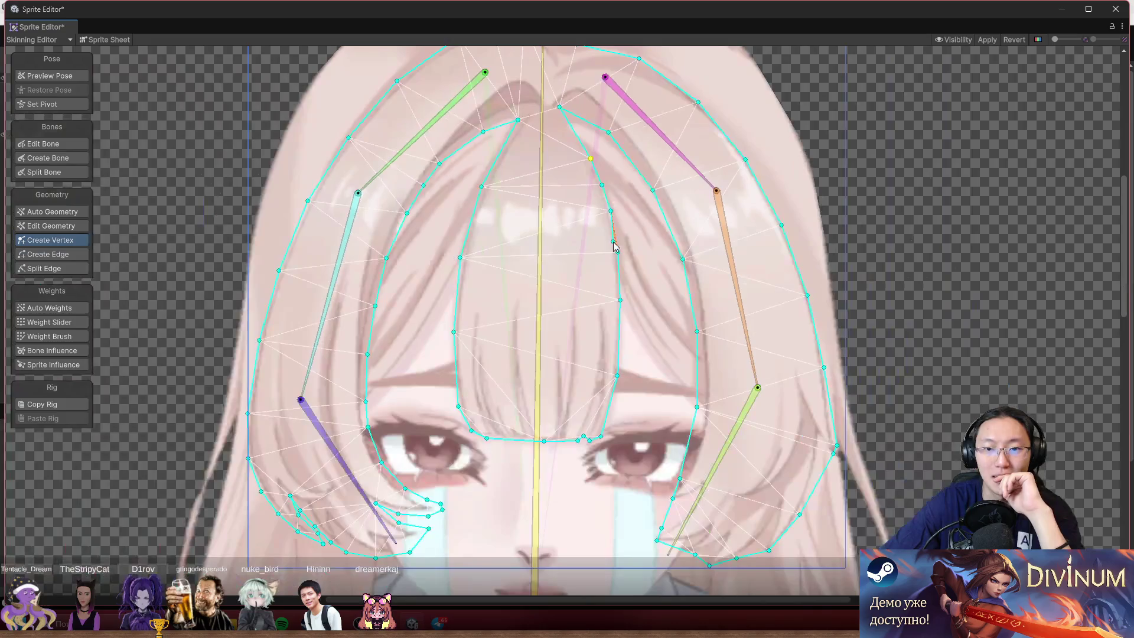
- Add and adjust vertices so the side-lock and upper strand outlines follow the hair
scroll(550, 159, "up", 2)
scroll(651, 278, "up", 4)
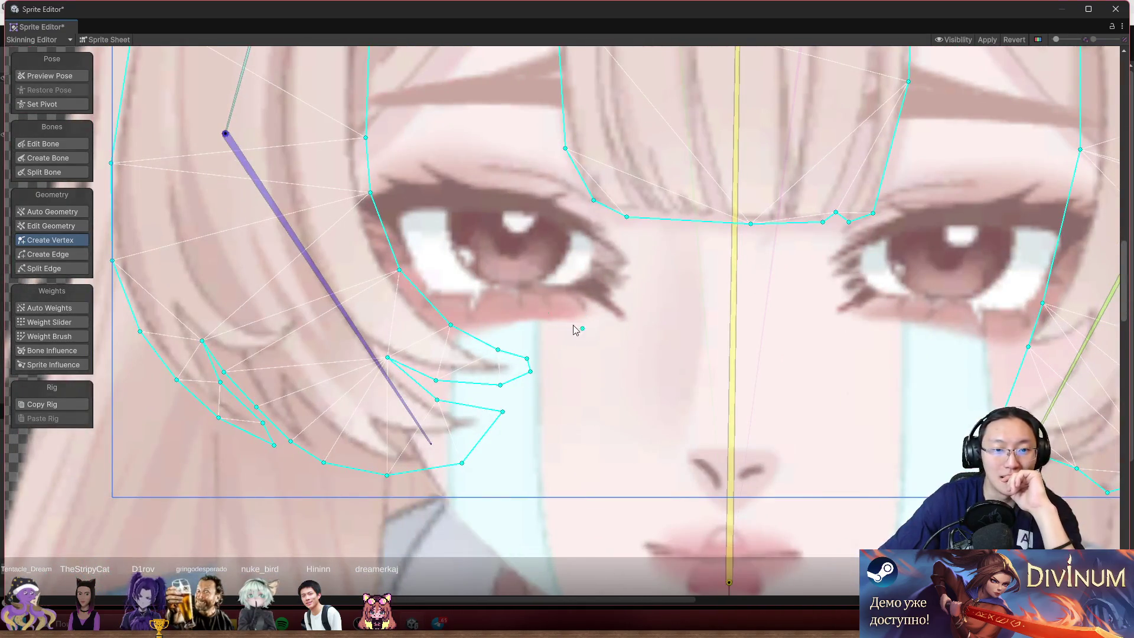
scroll(577, 327, "up", 5)
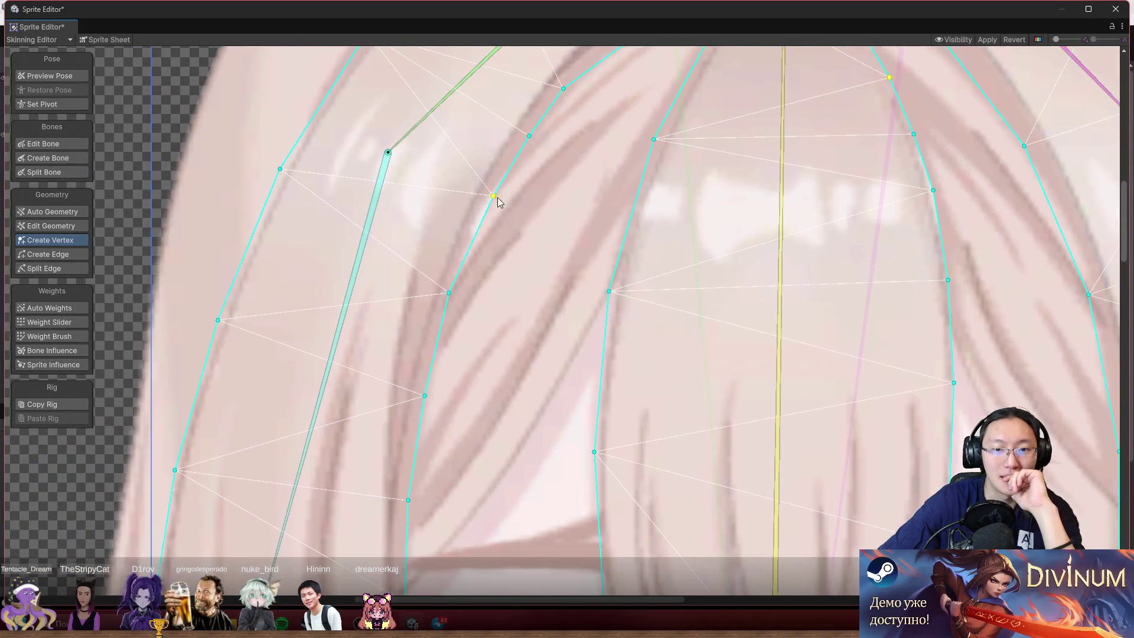
left_click(489, 191)
left_click_drag(451, 297, 448, 293)
left_click(468, 236)
left_click_drag(468, 237, 467, 230)
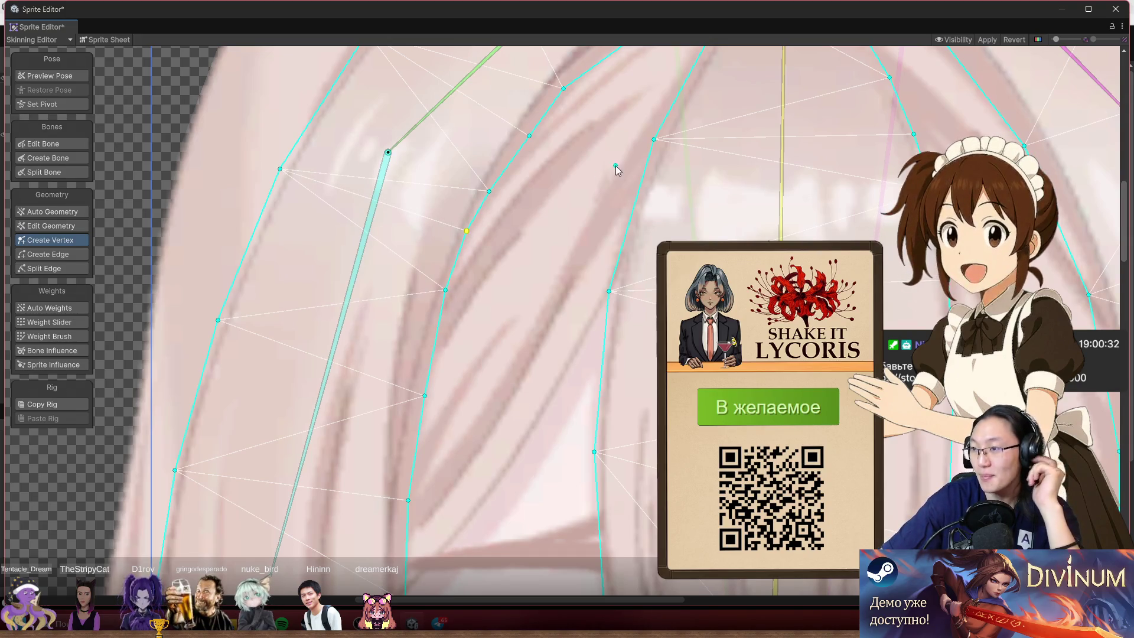
left_click_drag(606, 211, 546, 296)
left_click_drag(505, 177, 536, 138)
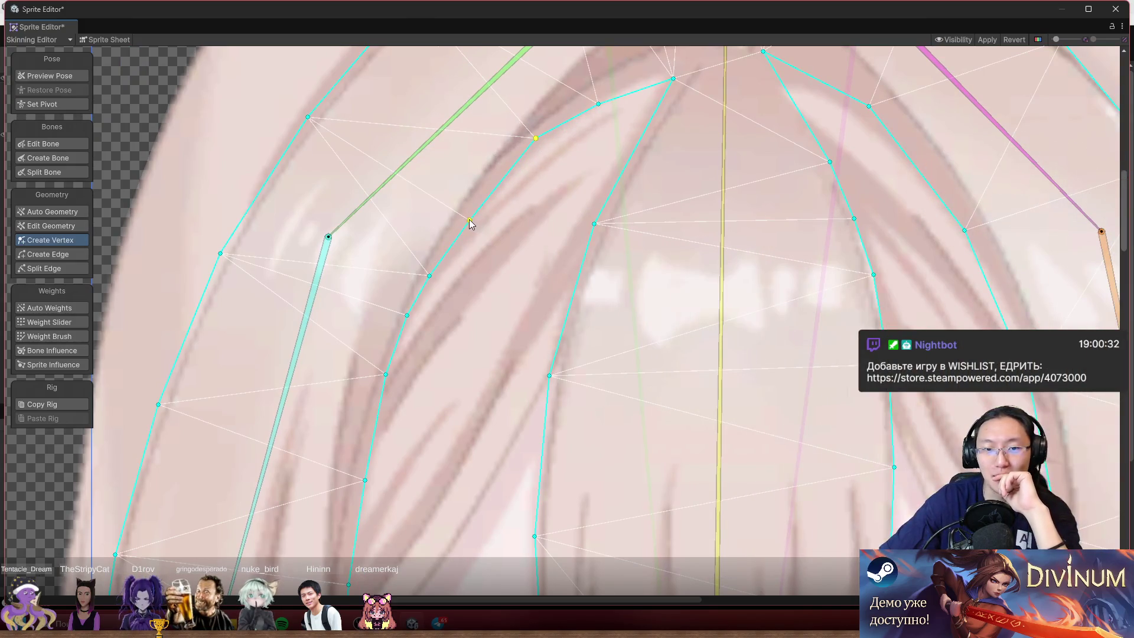
left_click(481, 200)
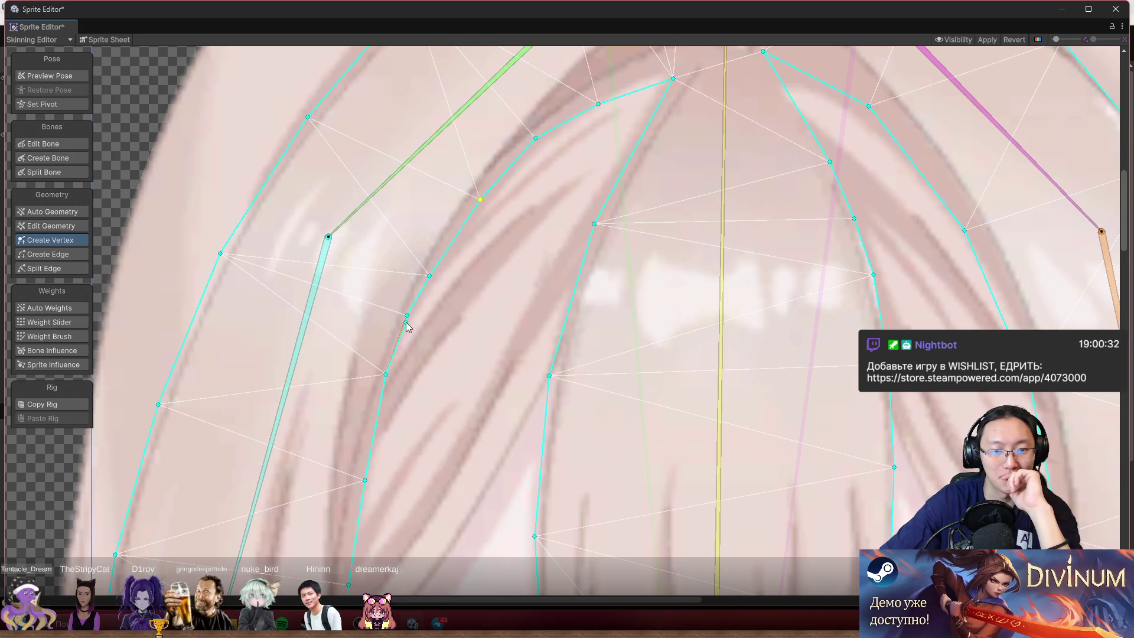
left_click_drag(430, 277, 444, 250)
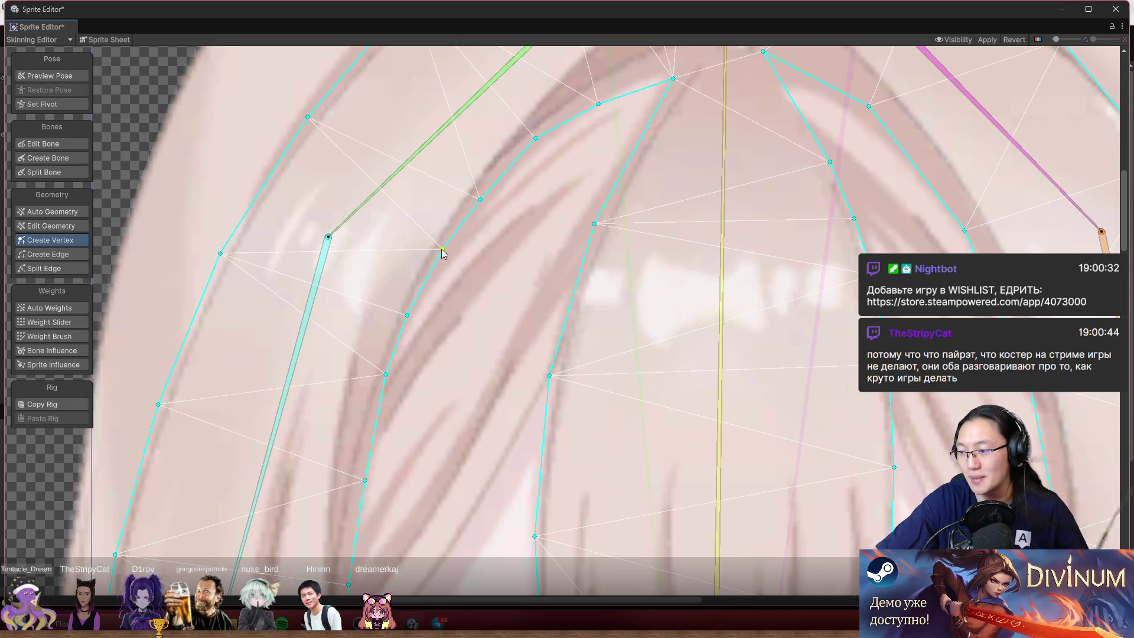
- Add and slide vertices along the fringe's lower edge above the eyes
scroll(626, 248, "right", 5)
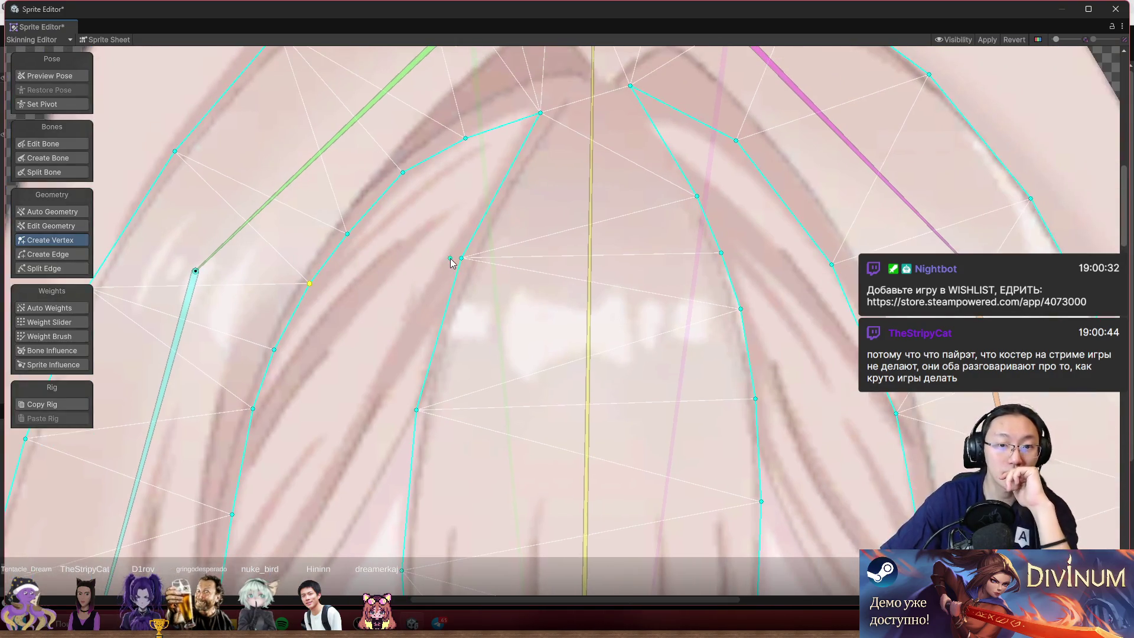
scroll(609, 275, "up", 2)
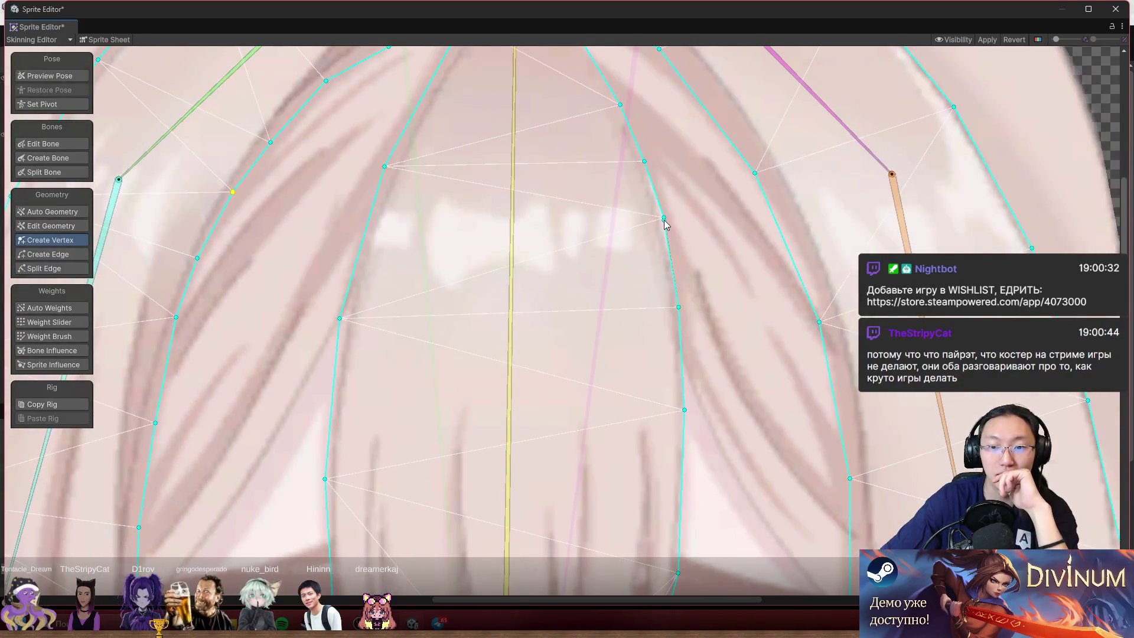
scroll(669, 219, "up", 2)
left_click_drag(662, 219, 650, 221)
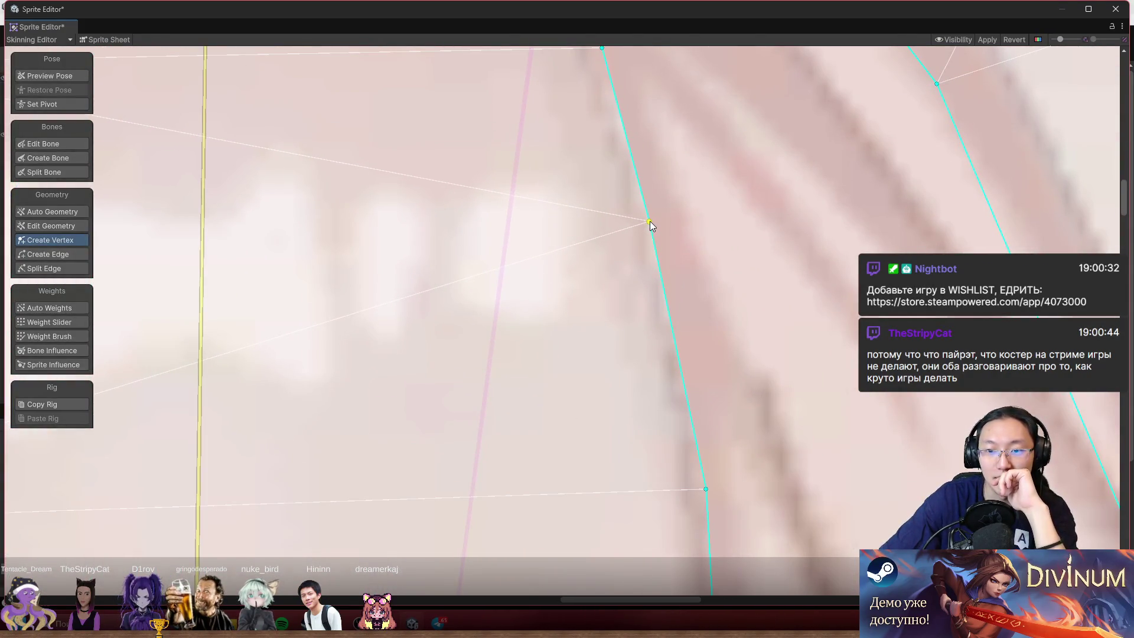
scroll(650, 221, "down", 2)
scroll(659, 225, "down", 3)
scroll(649, 409, "up", 5)
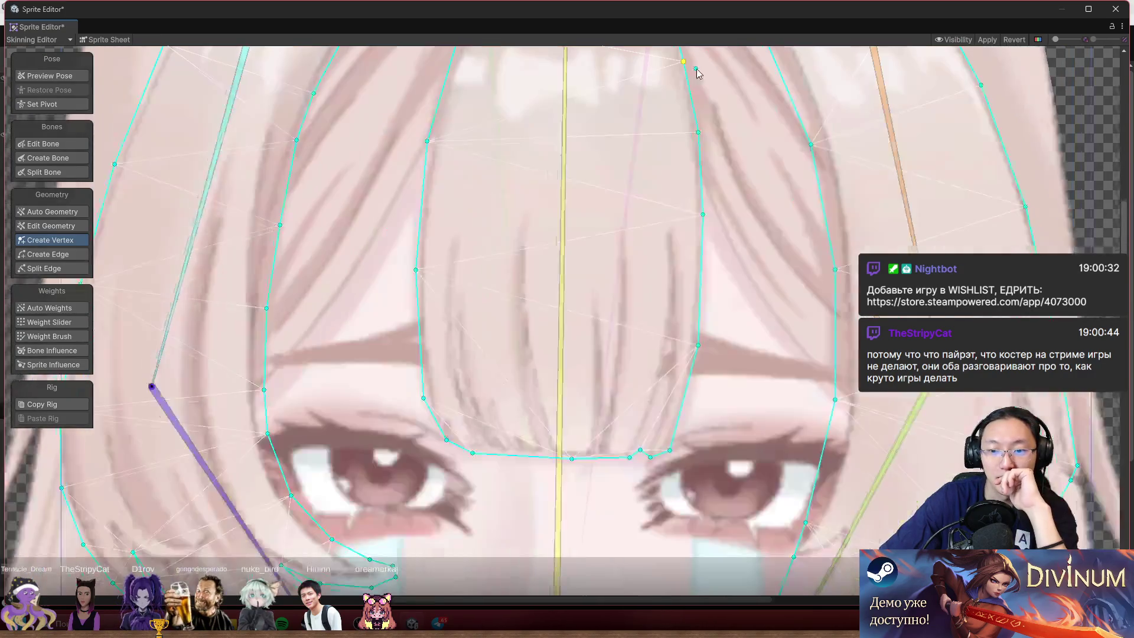
scroll(473, 328, "up", 3)
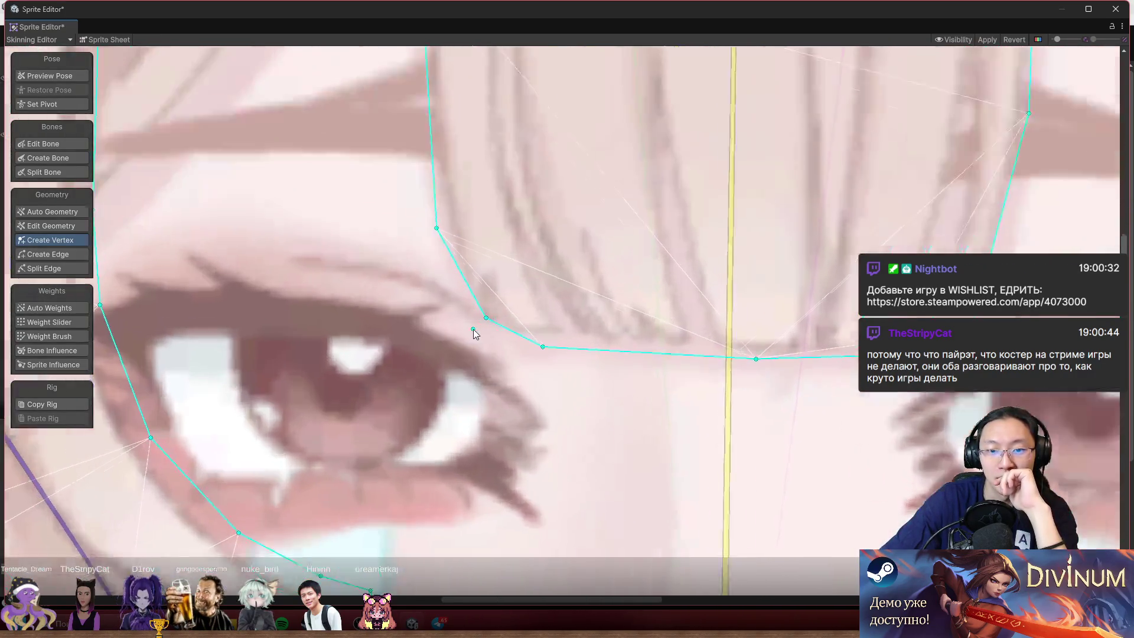
mouse_move(488, 315)
left_mouse_down()
mouse_move(438, 342)
mouse_move(478, 340)
left_mouse_up()
scroll(568, 345, "right", 3)
left_click_drag(663, 339, 509, 334)
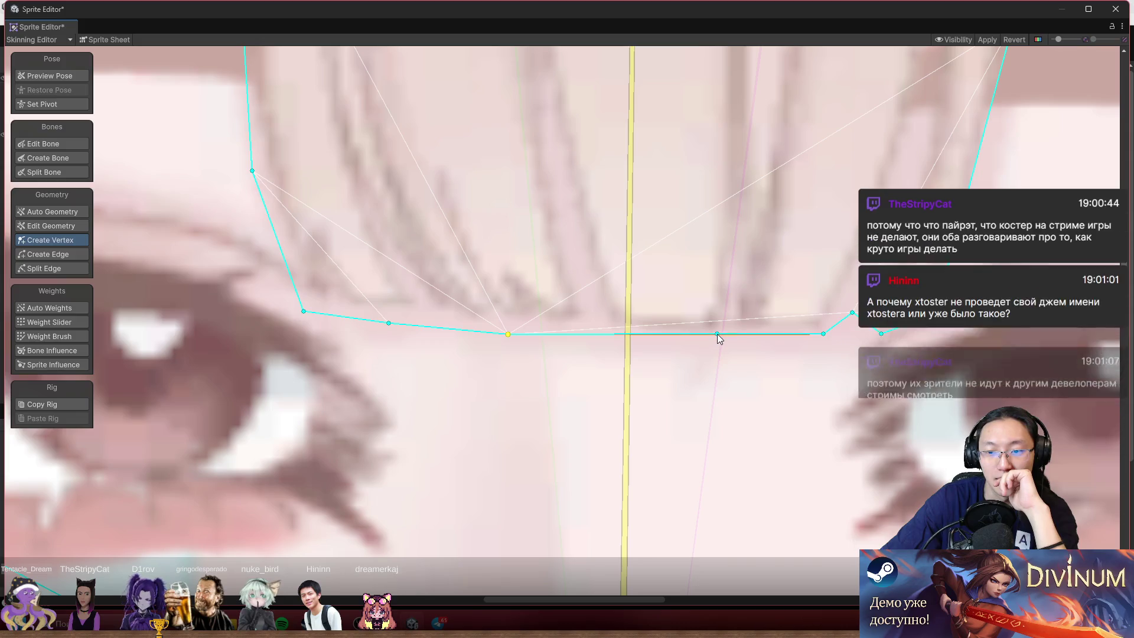
left_click(742, 338)
left_click_drag(853, 313, 872, 342)
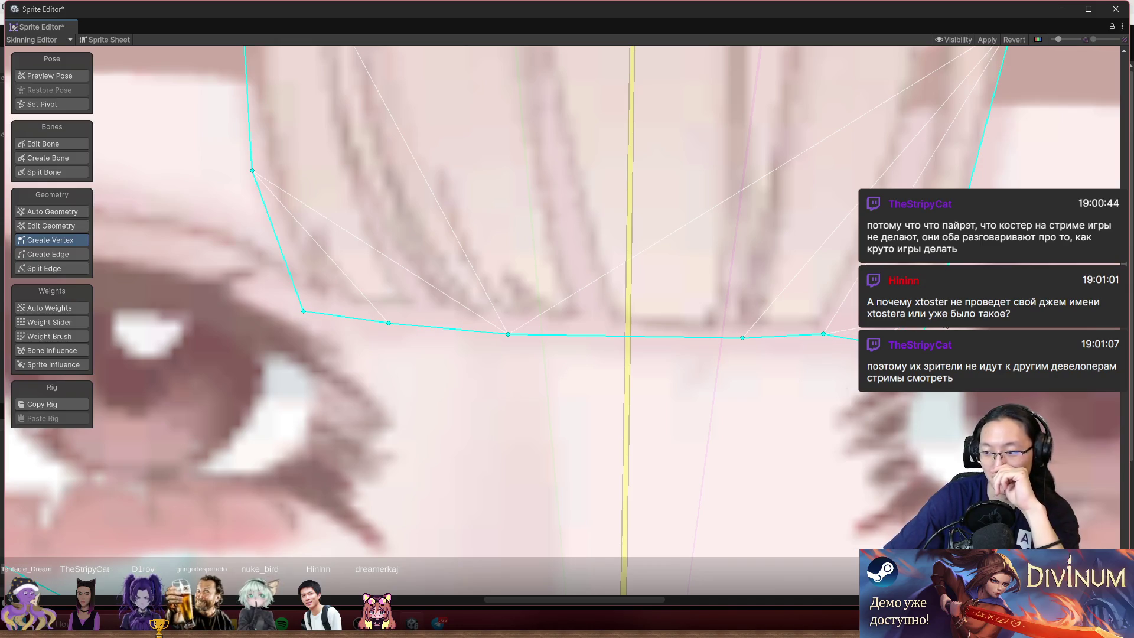
scroll(690, 251, "down", 10)
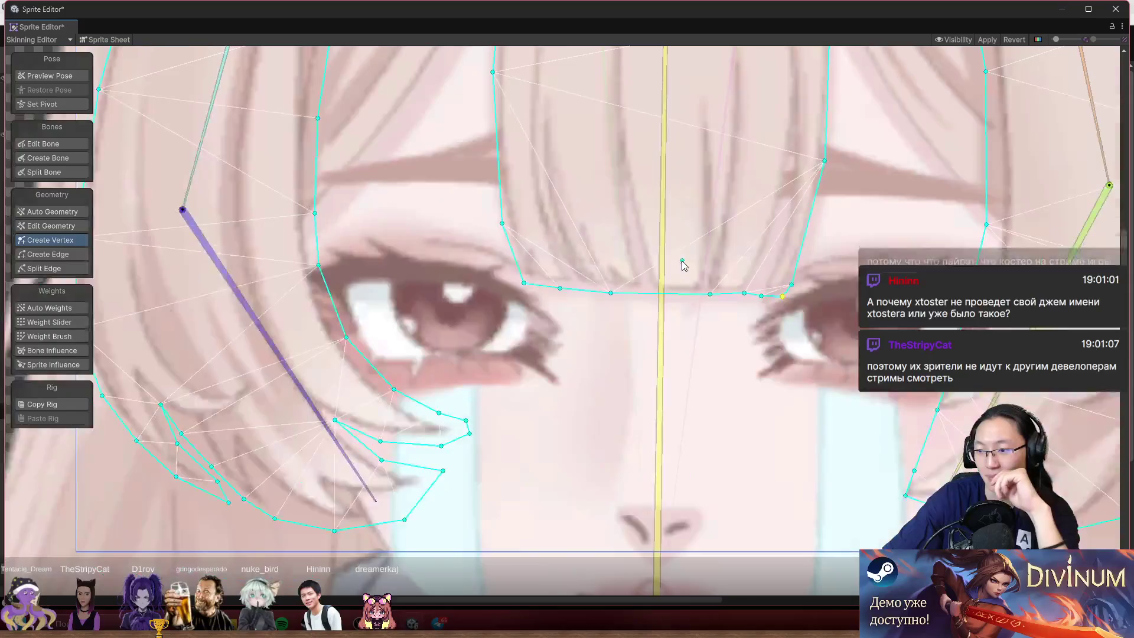
- Drag the cheek strand's outline vertices onto the hair's edges and bottom border
scroll(657, 229, "down", 1)
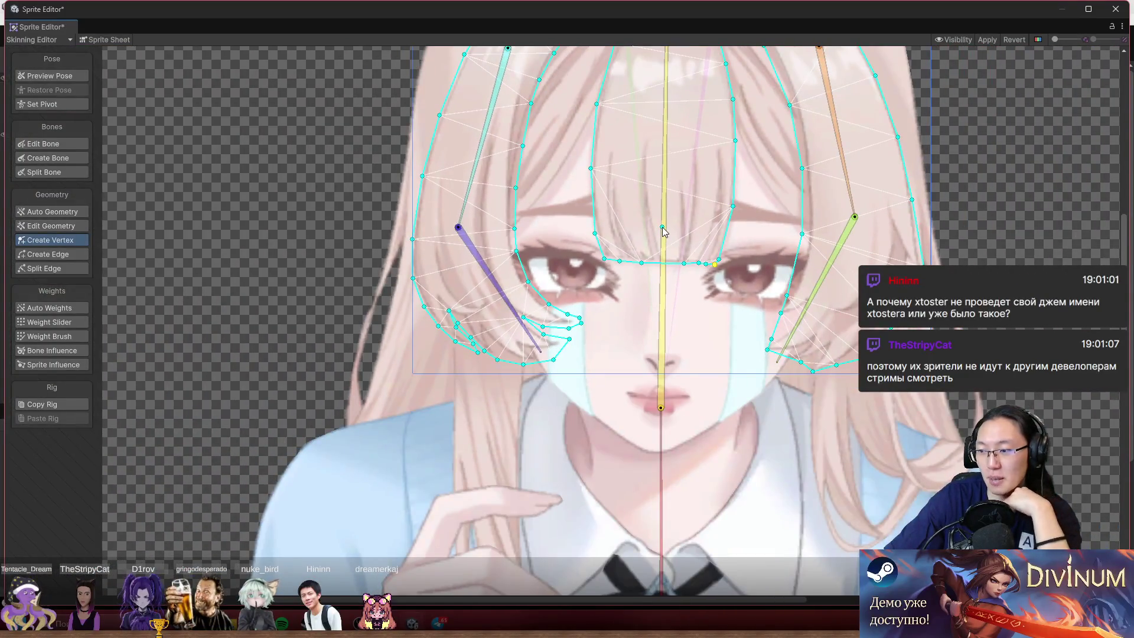
scroll(686, 208, "down", 3)
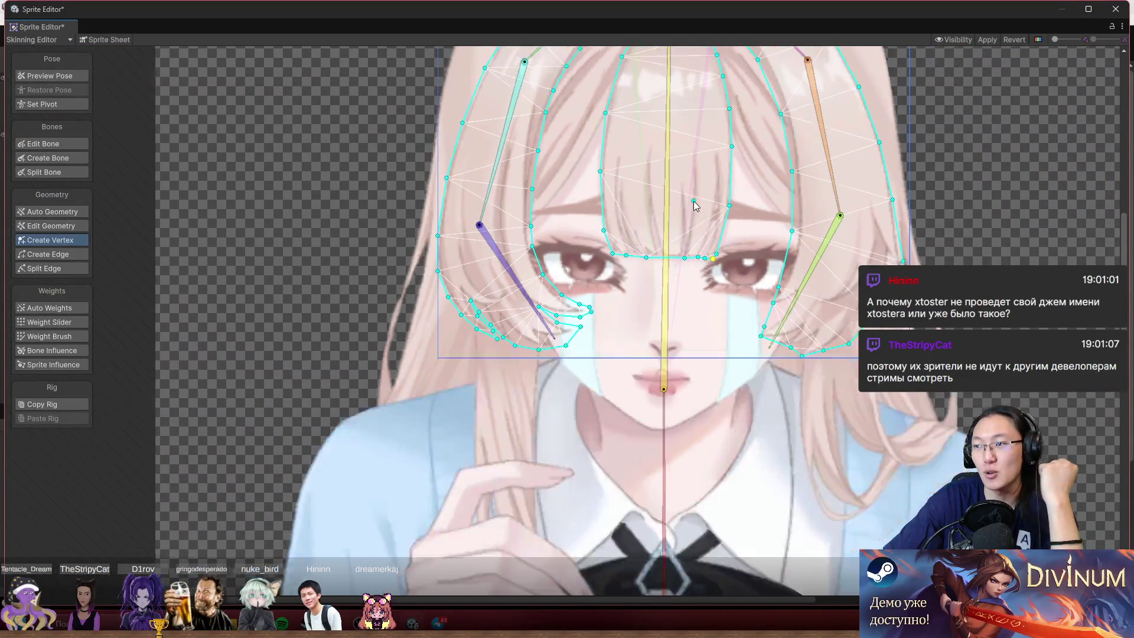
scroll(618, 226, "up", 3)
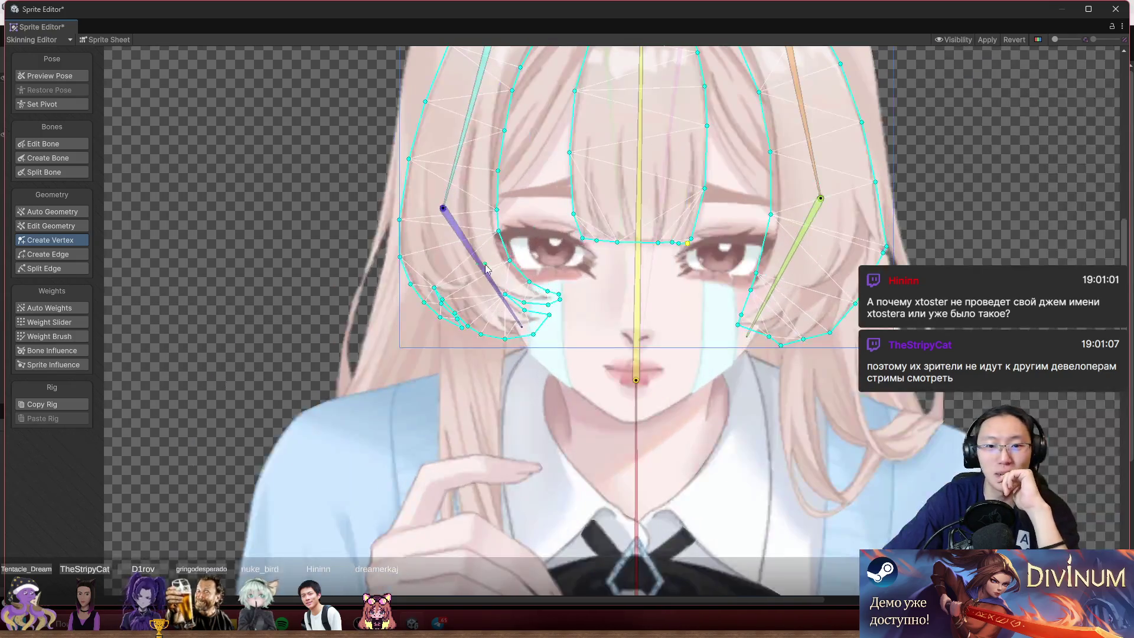
scroll(724, 321, "up", 6)
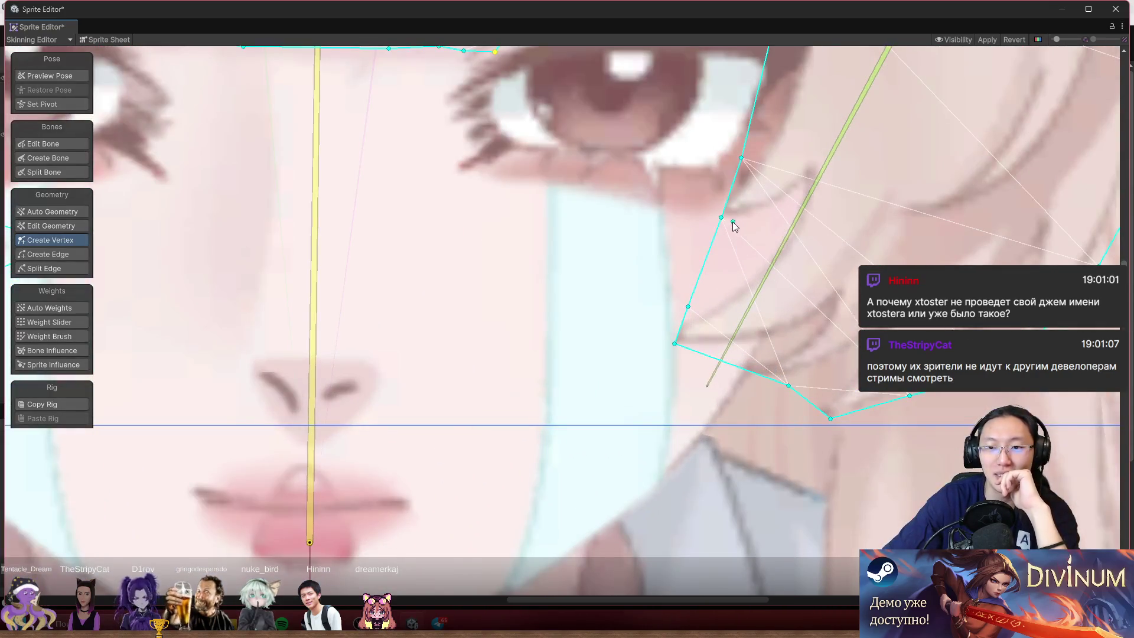
left_click_drag(721, 219, 654, 195)
left_click_drag(688, 307, 574, 310)
left_click_drag(675, 344, 637, 389)
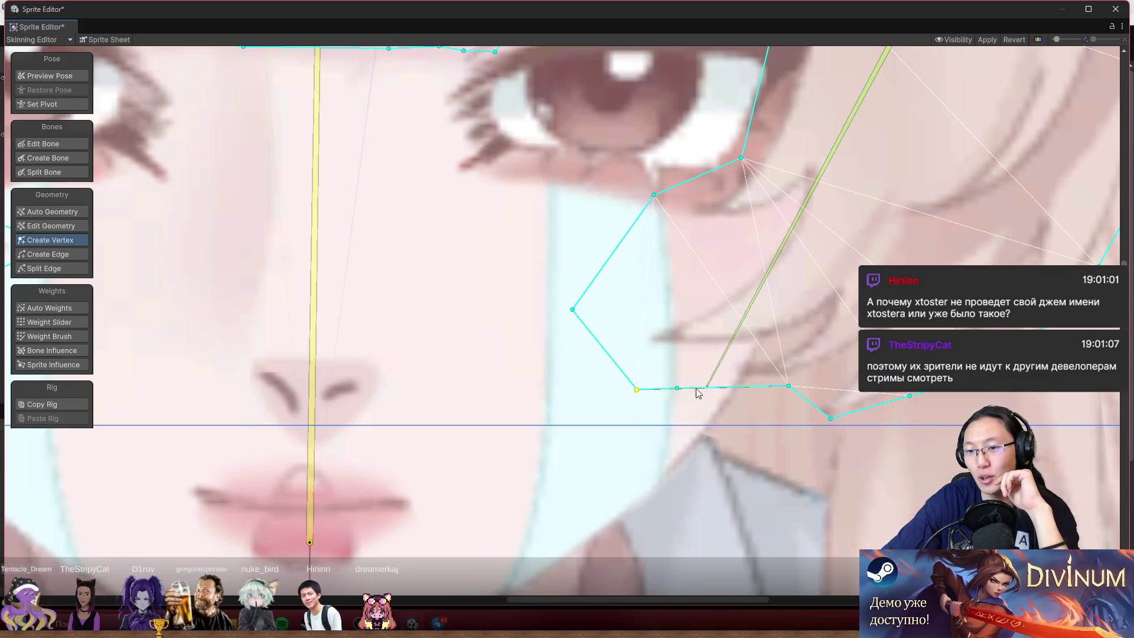
left_click_drag(789, 387, 729, 424)
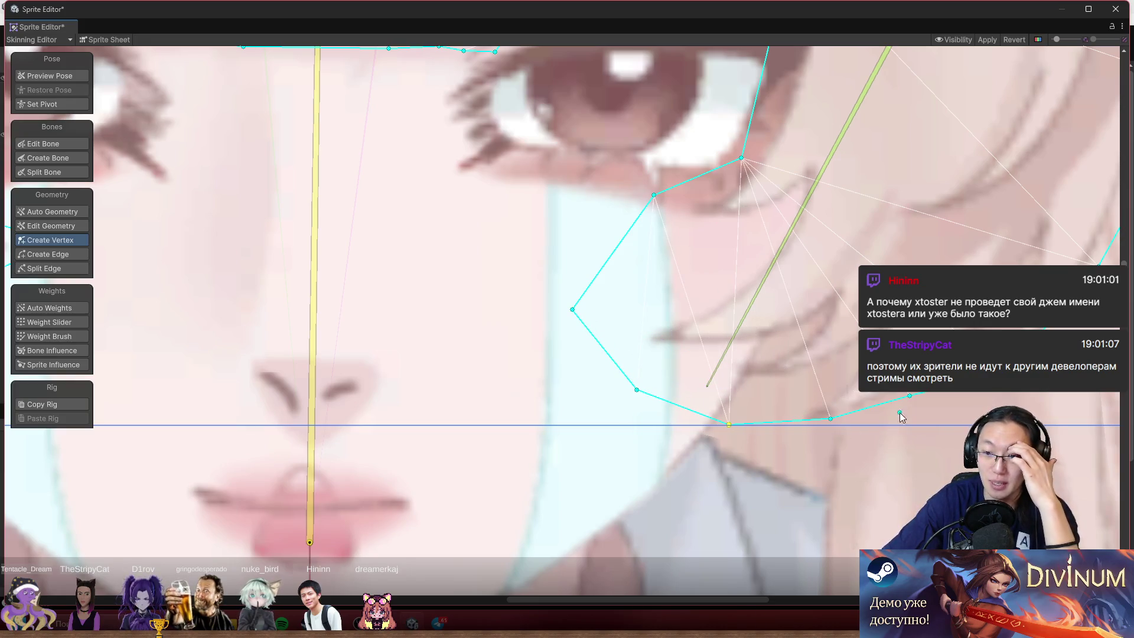
left_click_drag(911, 397, 915, 411)
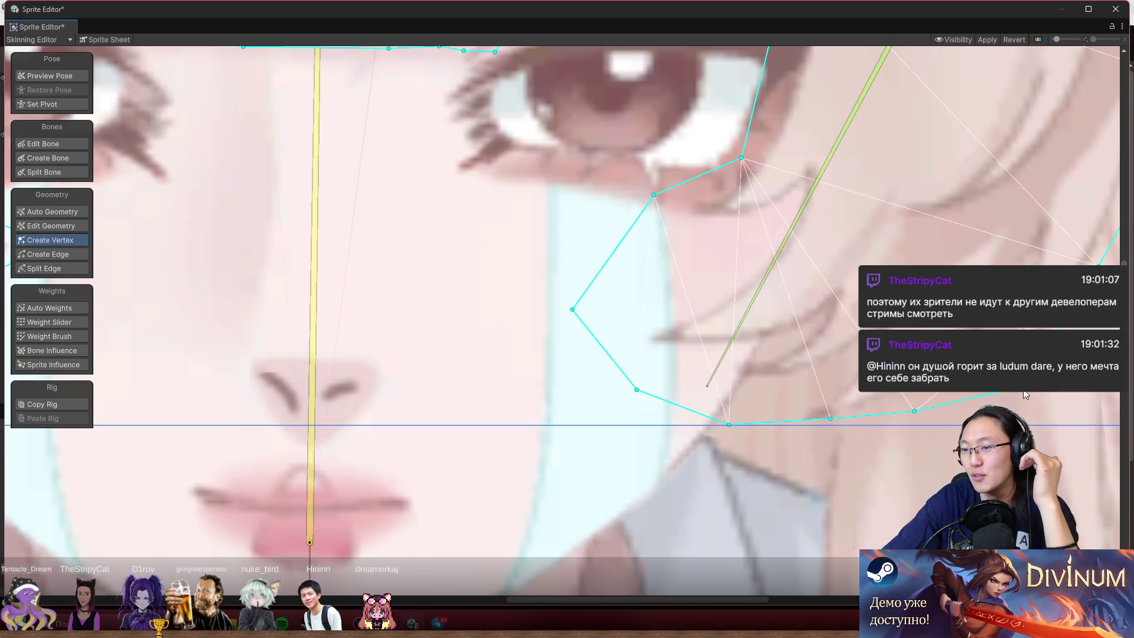
left_click_drag(1040, 404, 1042, 364)
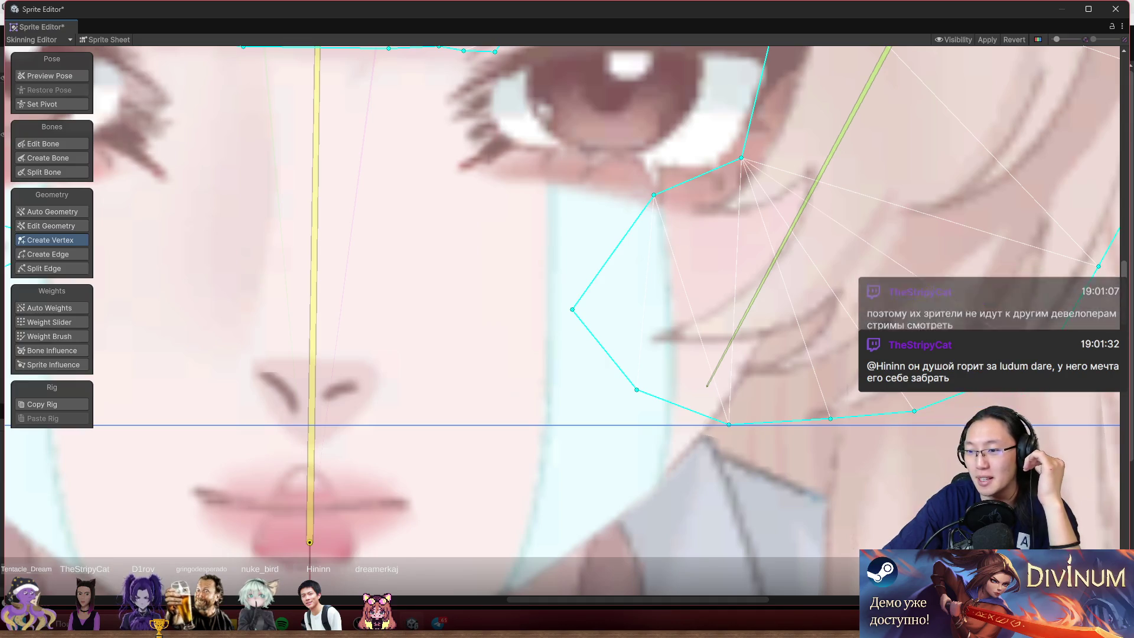
left_click_drag(950, 415, 1005, 407)
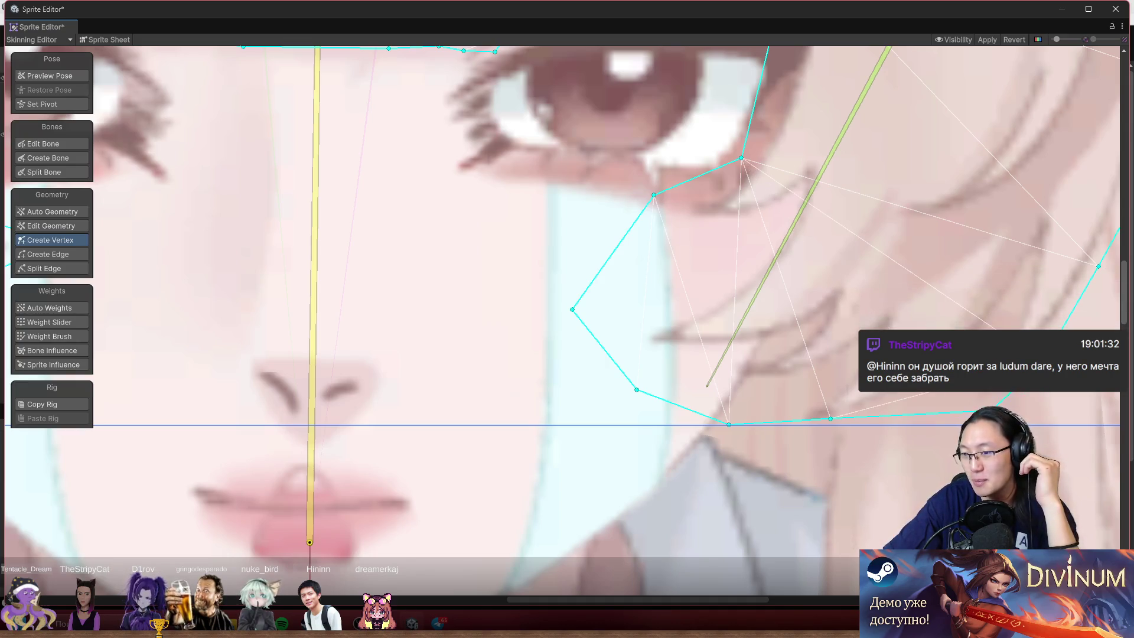
left_click_drag(831, 419, 834, 425)
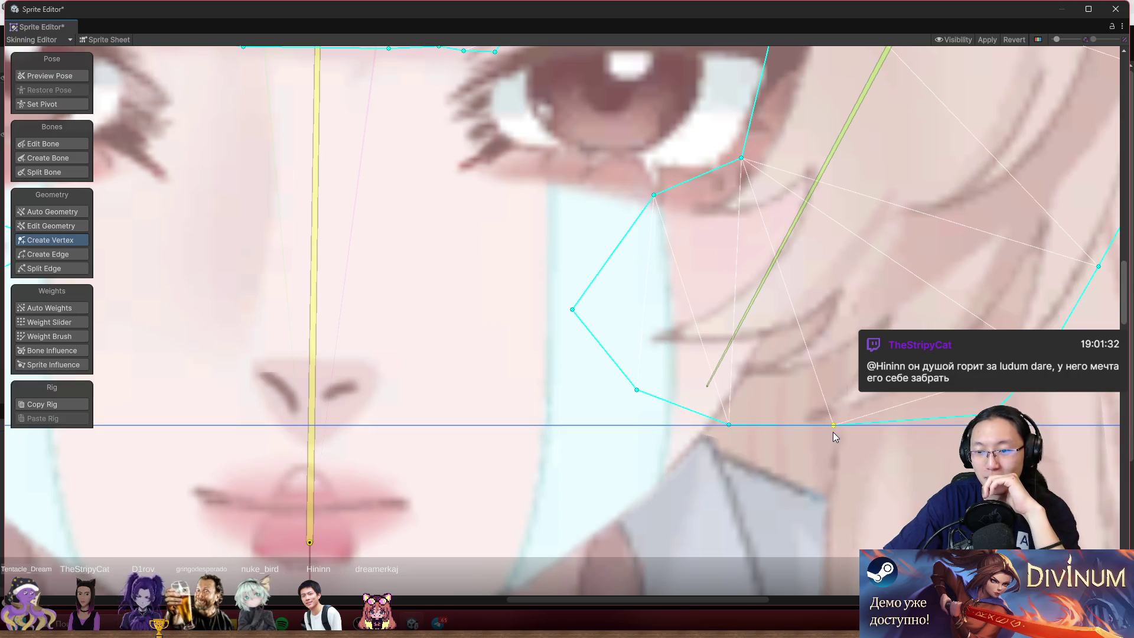
left_click_drag(729, 425, 711, 418)
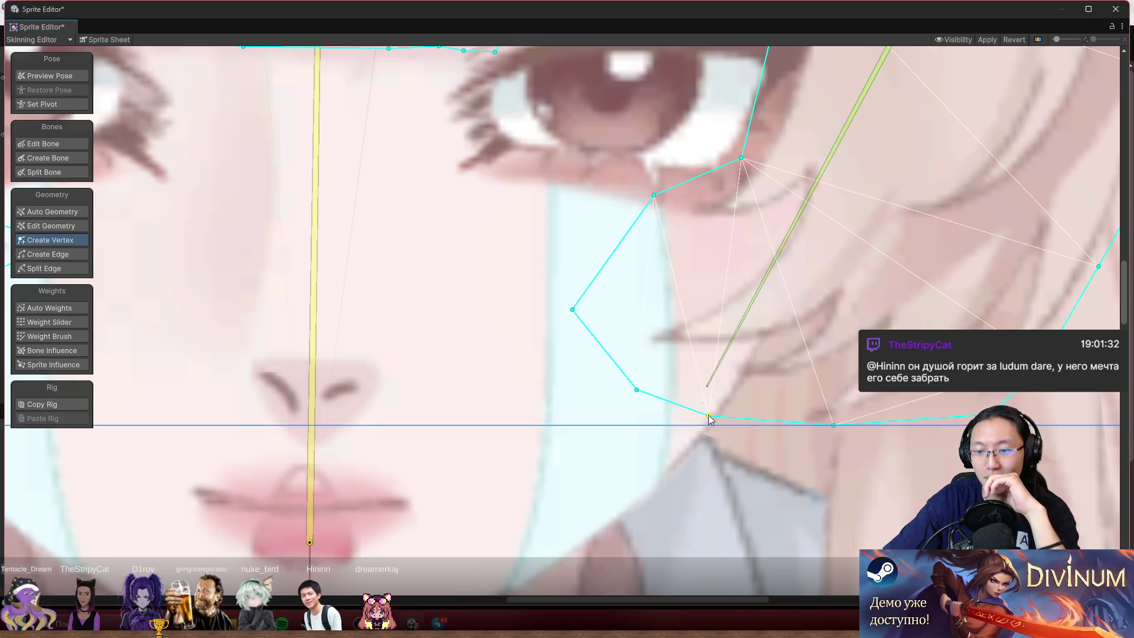
- Delete the redundant outline vertex and reposition the corner and left vertices onto the strand
left_click(637, 390)
key("Delete")
left_click_drag(685, 404, 668, 390)
left_click_drag(572, 309, 624, 330)
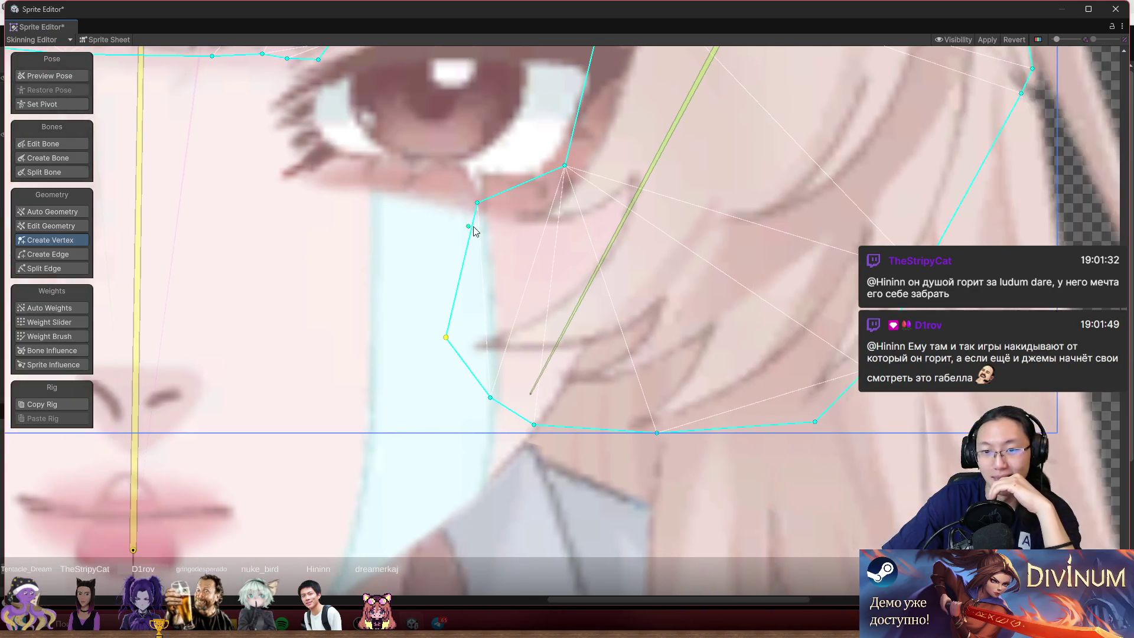
- Add two vertices on the strand's inner outline and pull them onto the hair
left_click_drag(672, 303, 494, 311)
left_click(479, 204)
left_click_drag(478, 204, 477, 212)
left_click(465, 264)
mouse_move(466, 264)
left_mouse_down()
mouse_move(509, 240)
mouse_move(564, 271)
mouse_move(606, 234)
left_mouse_up()
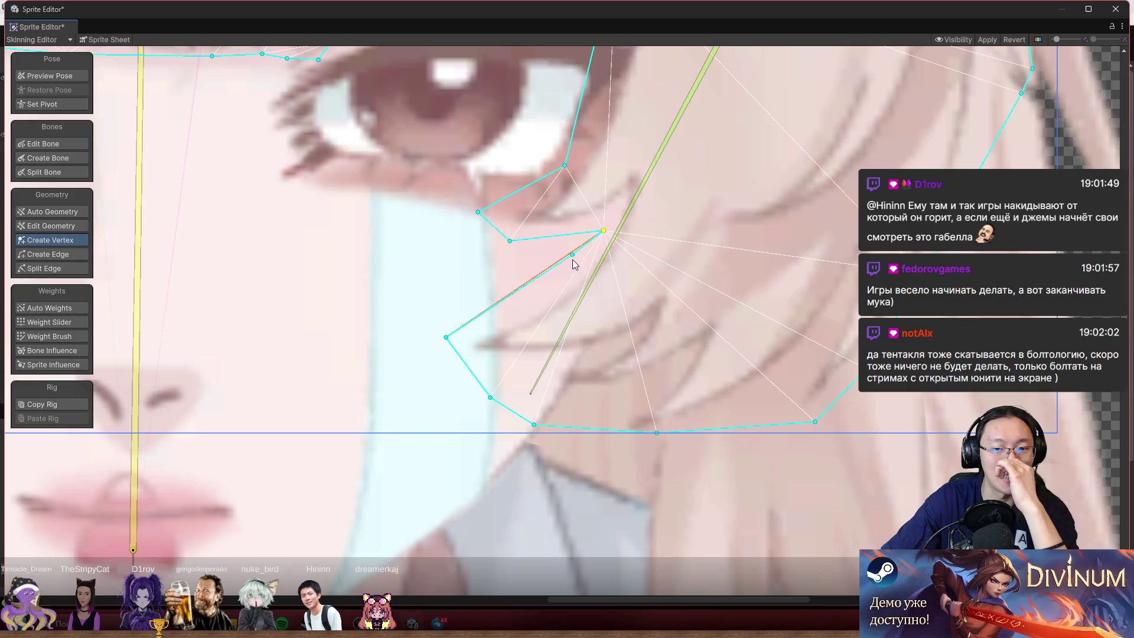
left_click(526, 285)
left_click_drag(527, 285, 552, 300)
- Add two vertices on the strand's outer edge and fit them to the hair outline
scroll(647, 303, "down", 4)
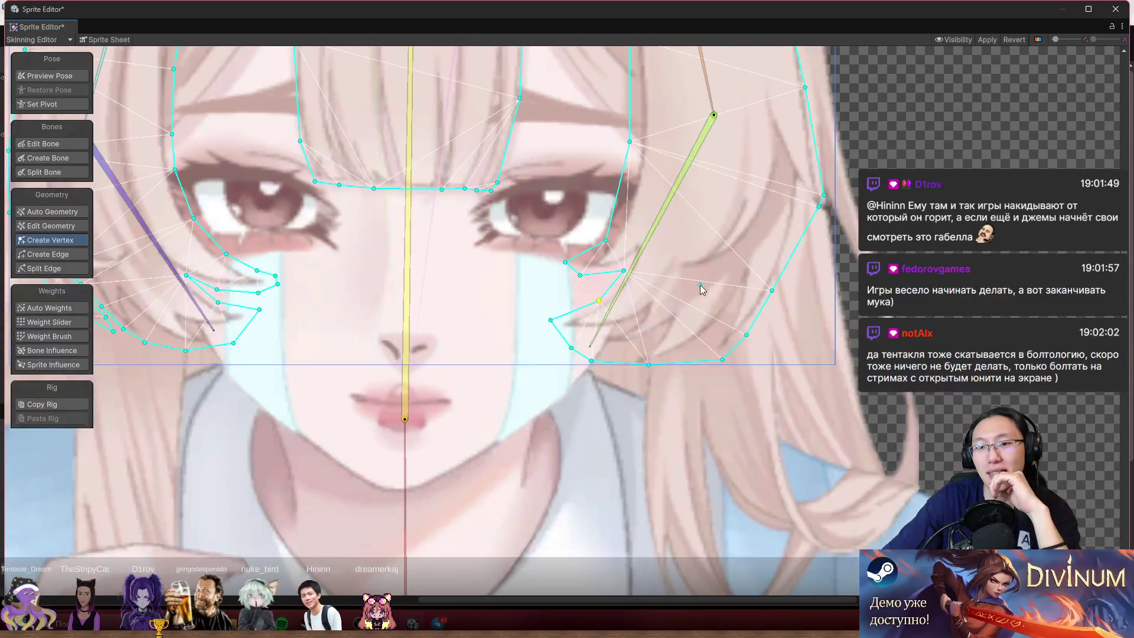
scroll(773, 298, "up", 5)
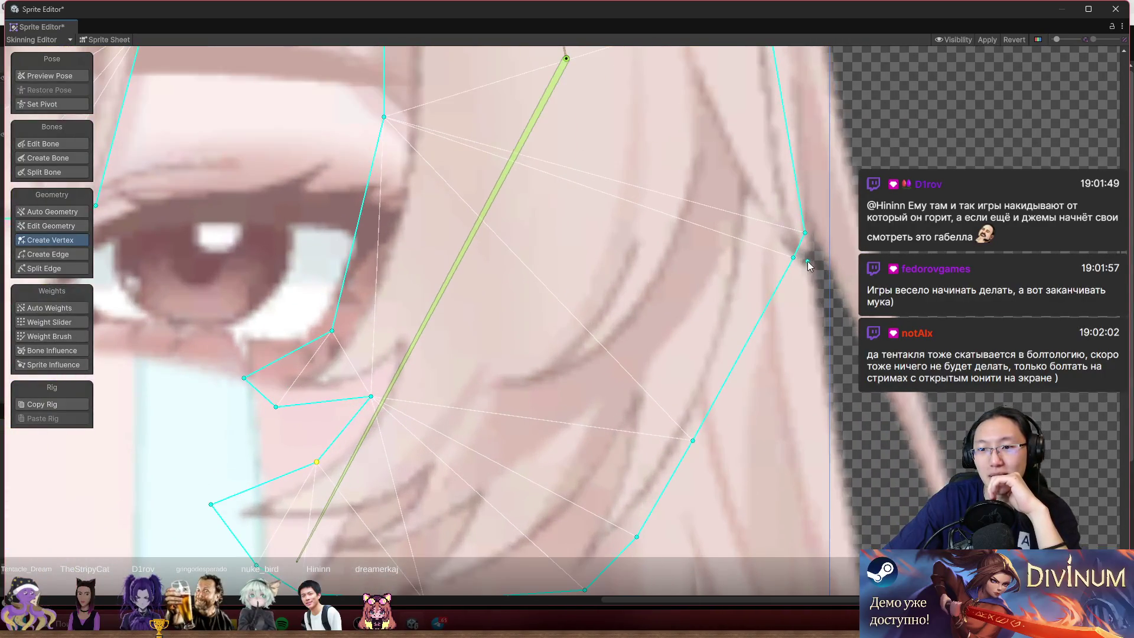
mouse_move(793, 258)
left_mouse_down()
mouse_move(828, 289)
mouse_move(830, 277)
left_mouse_up()
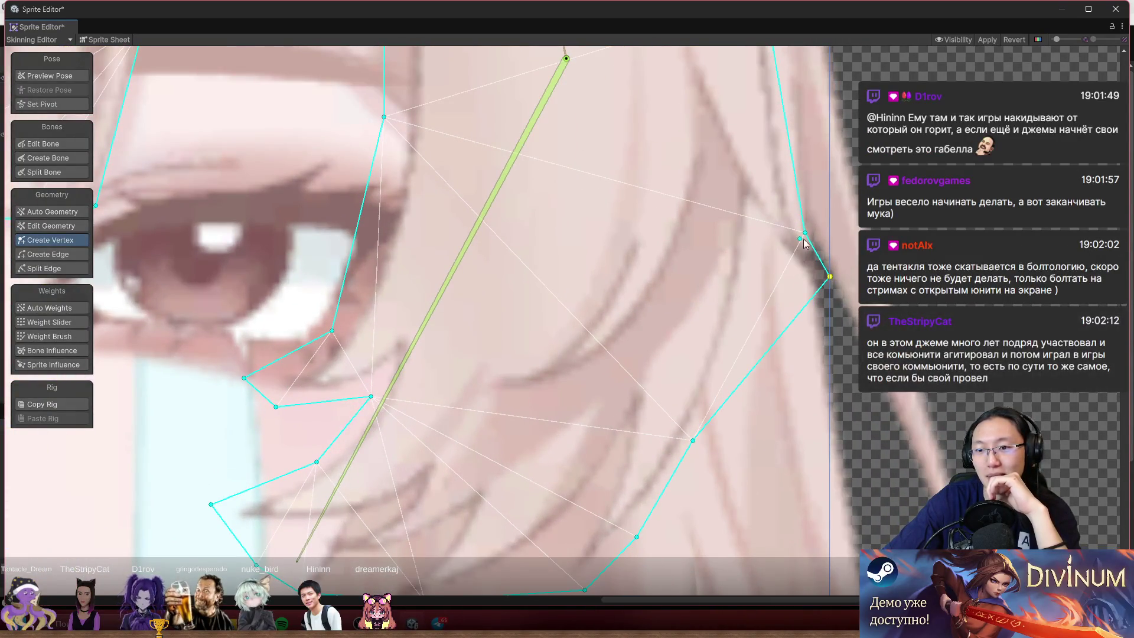
left_click(798, 314)
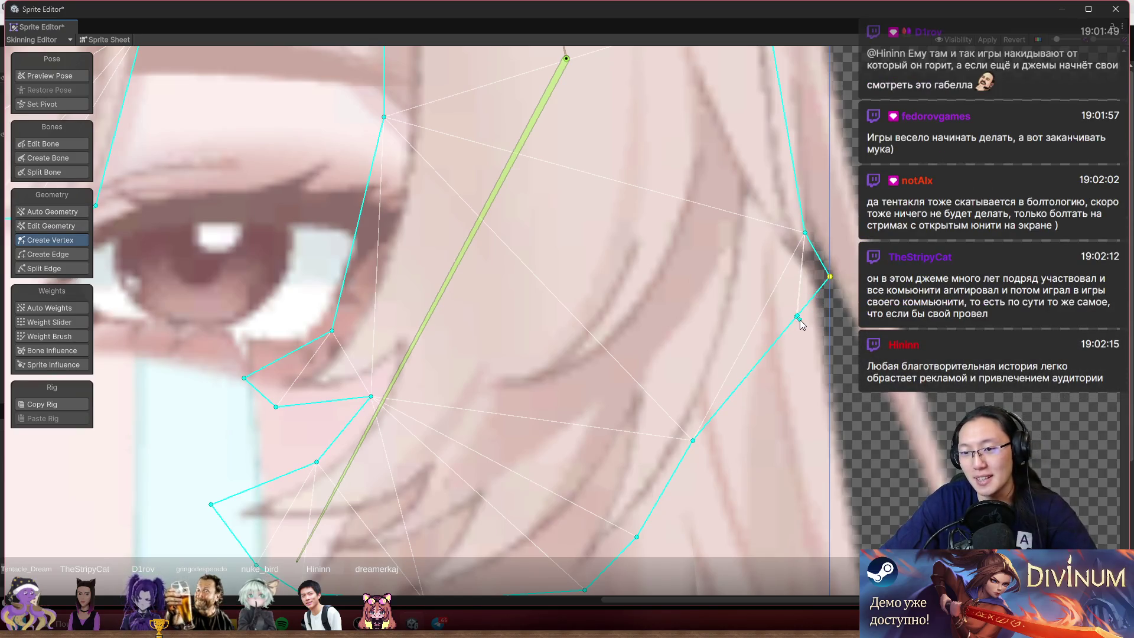
left_click(798, 317)
mouse_move(797, 317)
left_mouse_down()
mouse_move(761, 222)
mouse_move(804, 286)
mouse_move(839, 294)
left_mouse_up()
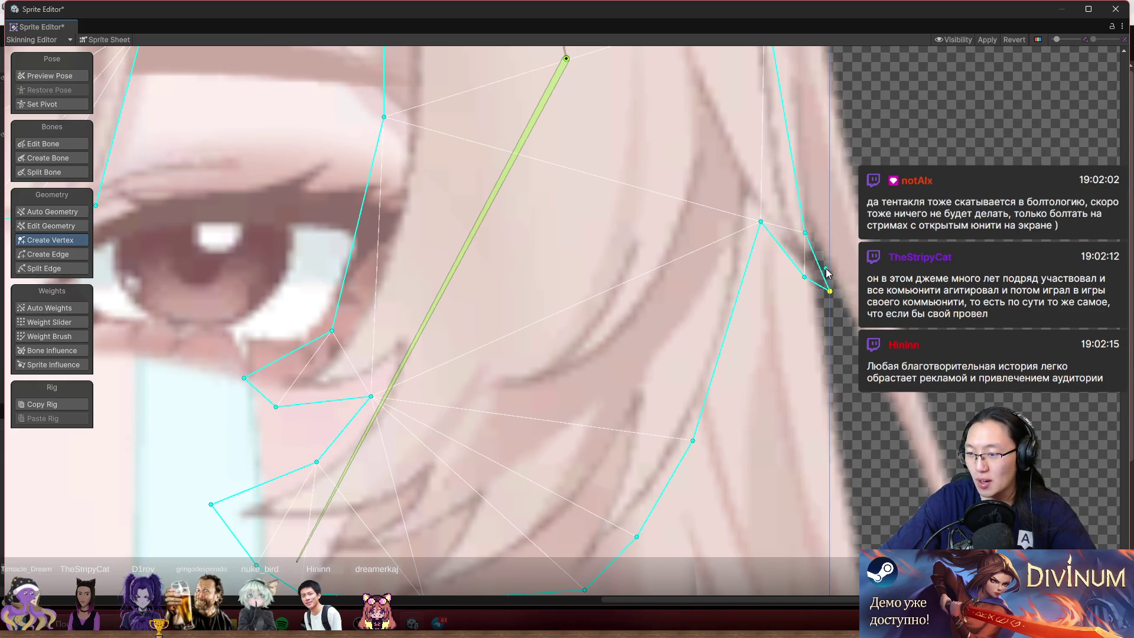
left_click(728, 331)
left_click_drag(730, 333, 739, 332)
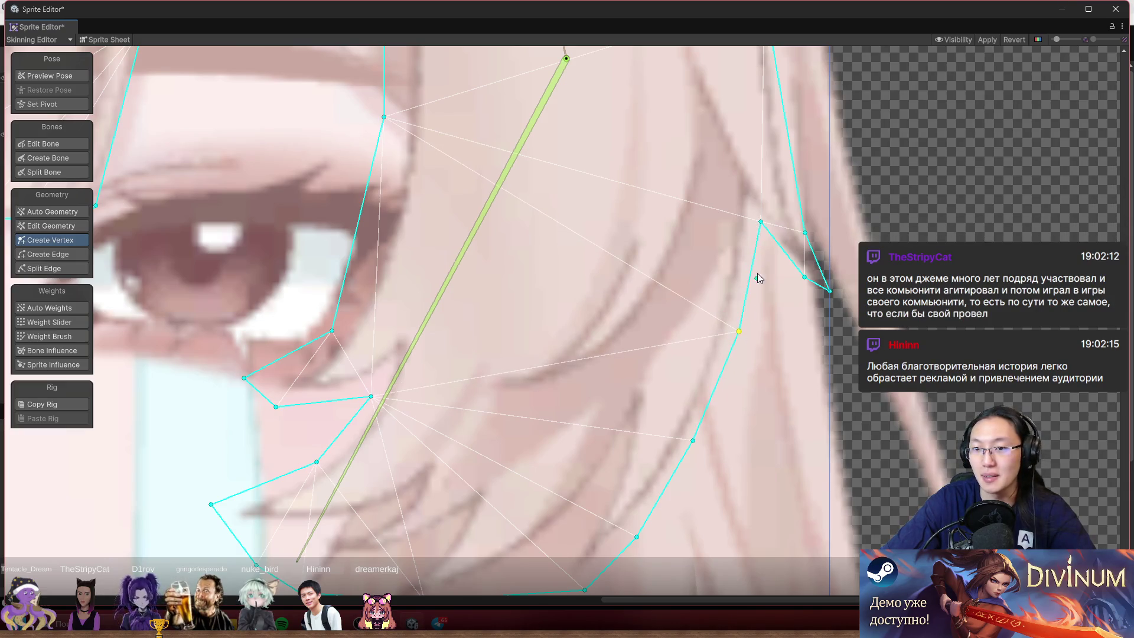
left_click_drag(763, 223, 758, 218)
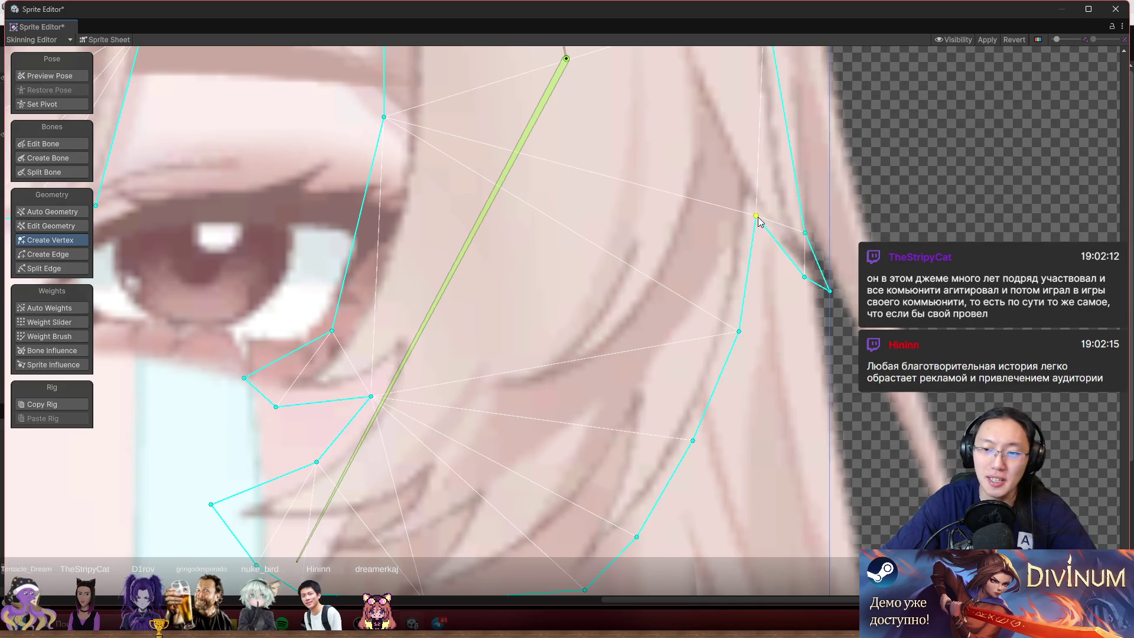
scroll(764, 229, "up", 1)
scroll(764, 230, "down", 5)
scroll(656, 227, "up", 6)
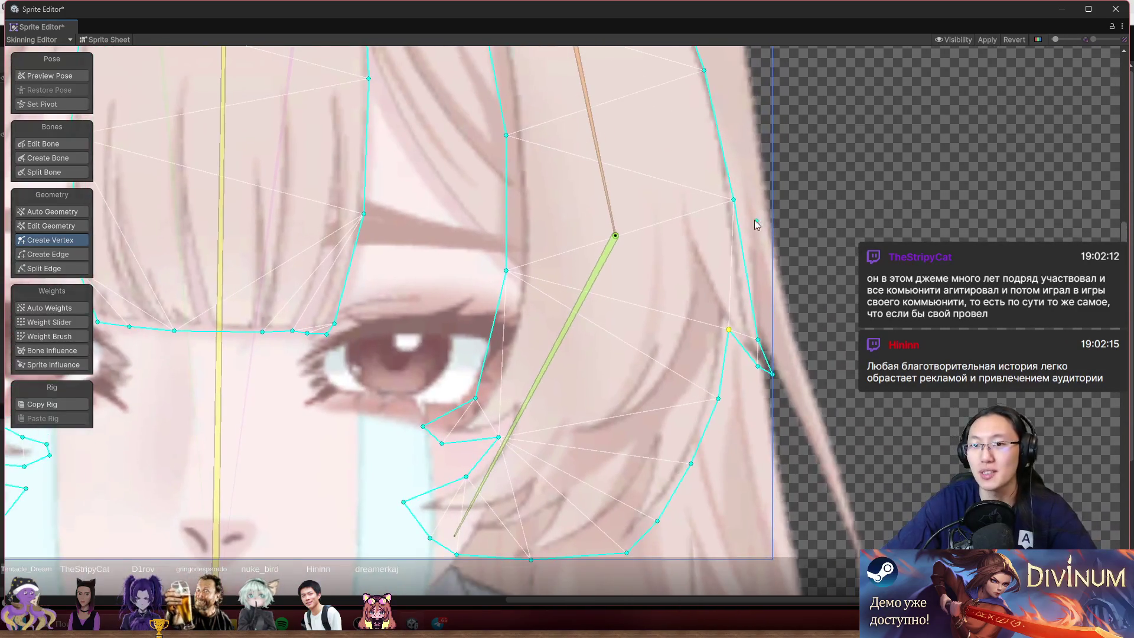
- Drag two outer hair outline vertices near the head top onto the hair's curve
scroll(654, 222, "up", 1)
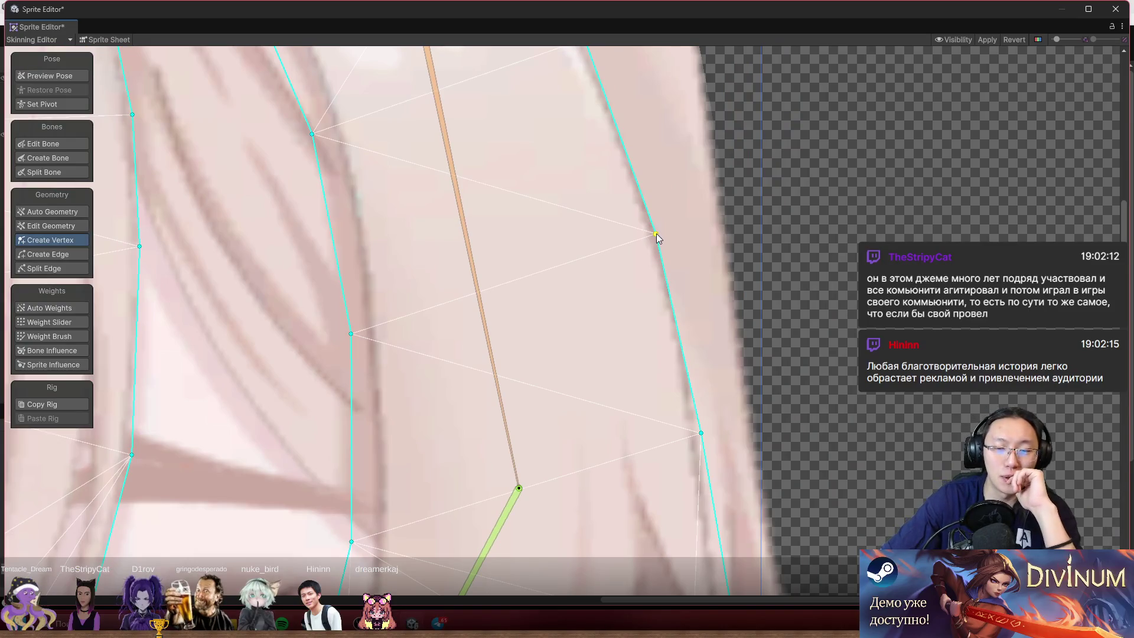
left_click(666, 221)
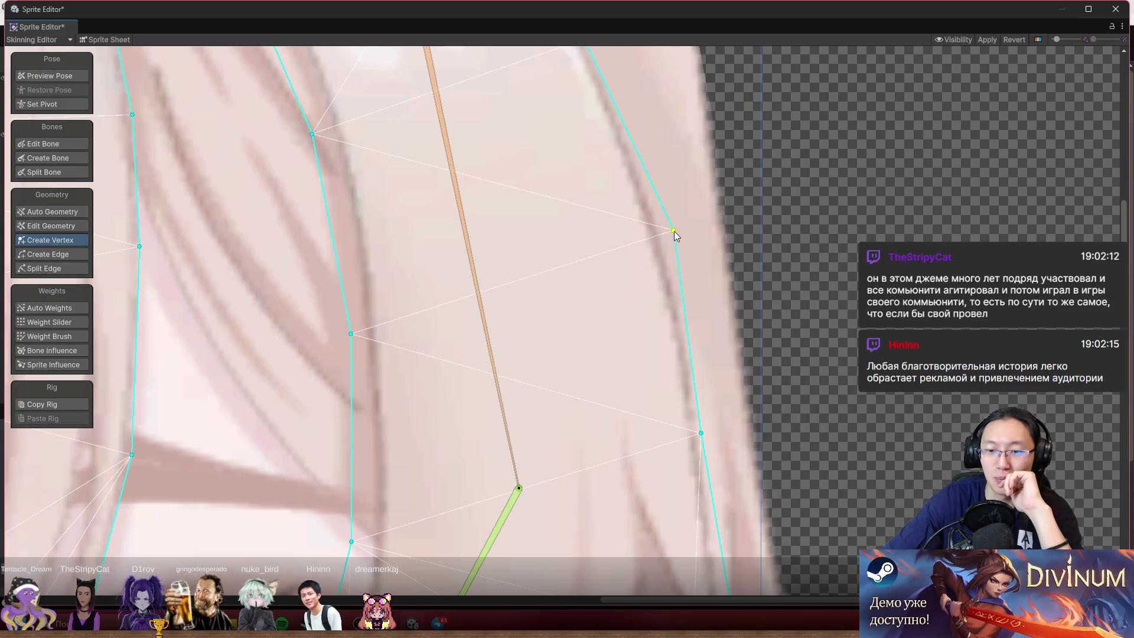
scroll(670, 246, "down", 2)
scroll(737, 355, "up", 3)
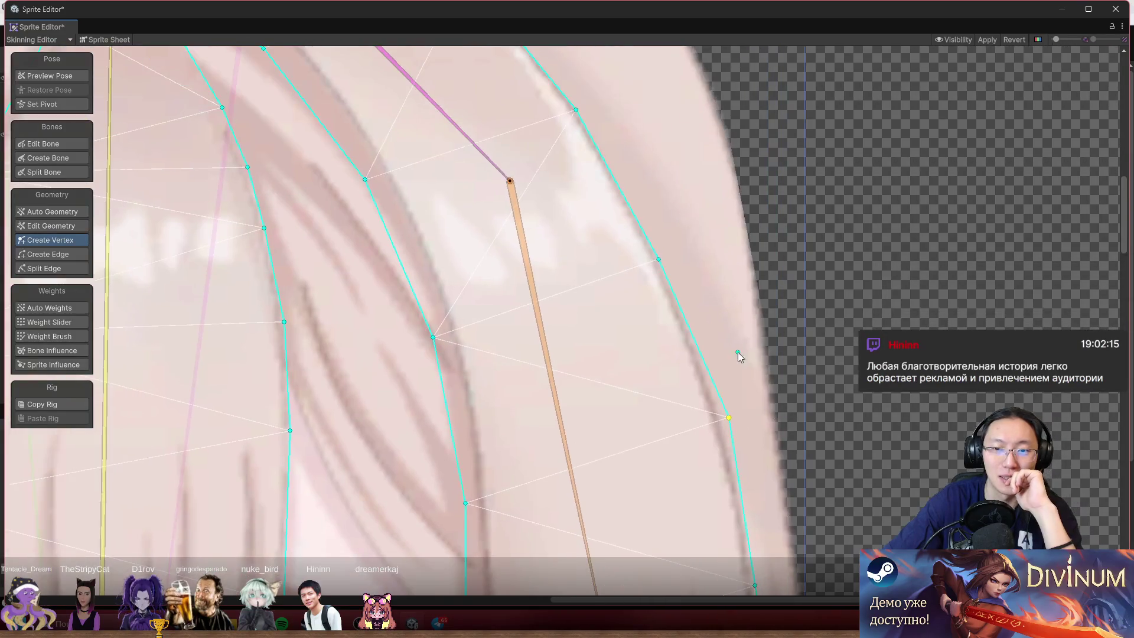
left_click_drag(654, 258, 662, 254)
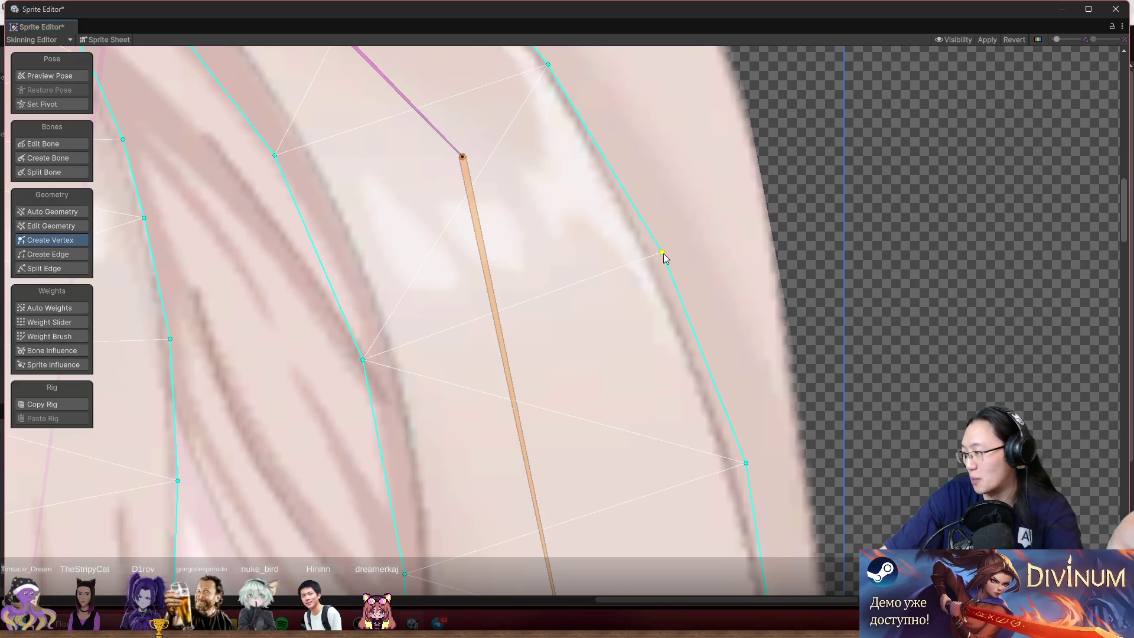
scroll(674, 260, "up", 5)
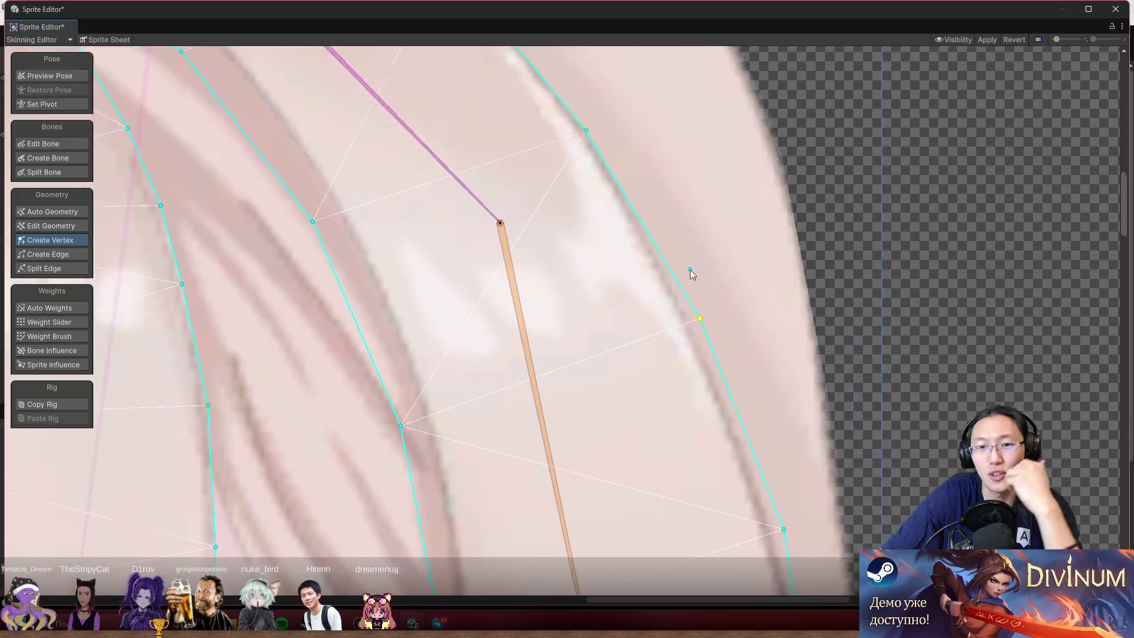
left_click_drag(696, 295, 703, 288)
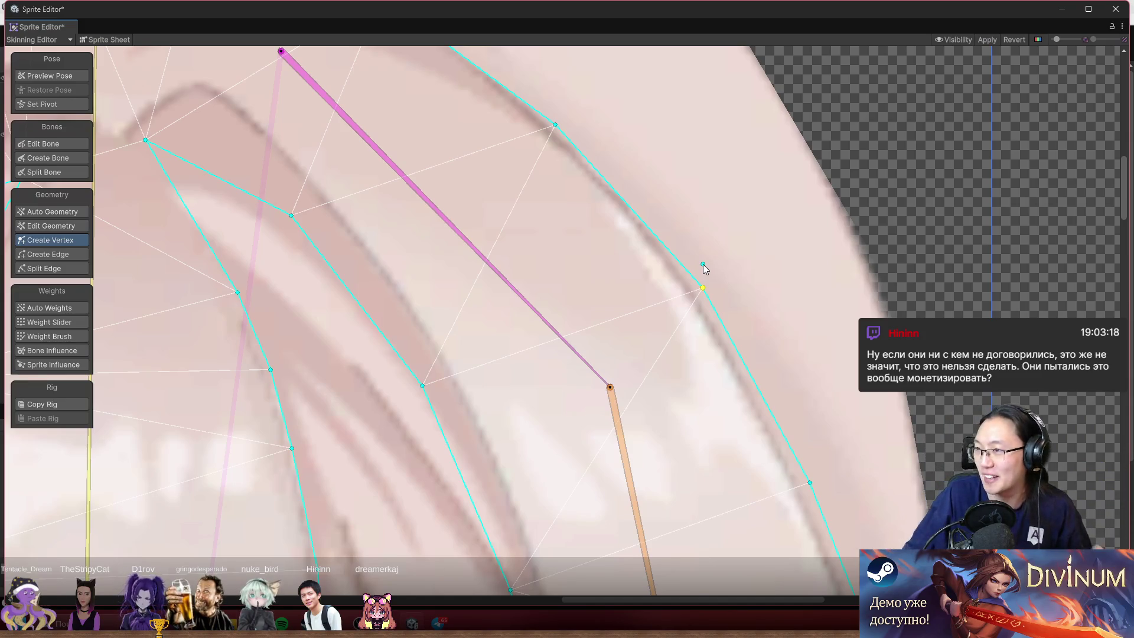
mouse_move(709, 238)
left_mouse_down()
mouse_move(633, 341)
mouse_move(666, 250)
mouse_move(622, 210)
mouse_move(631, 212)
left_mouse_up()
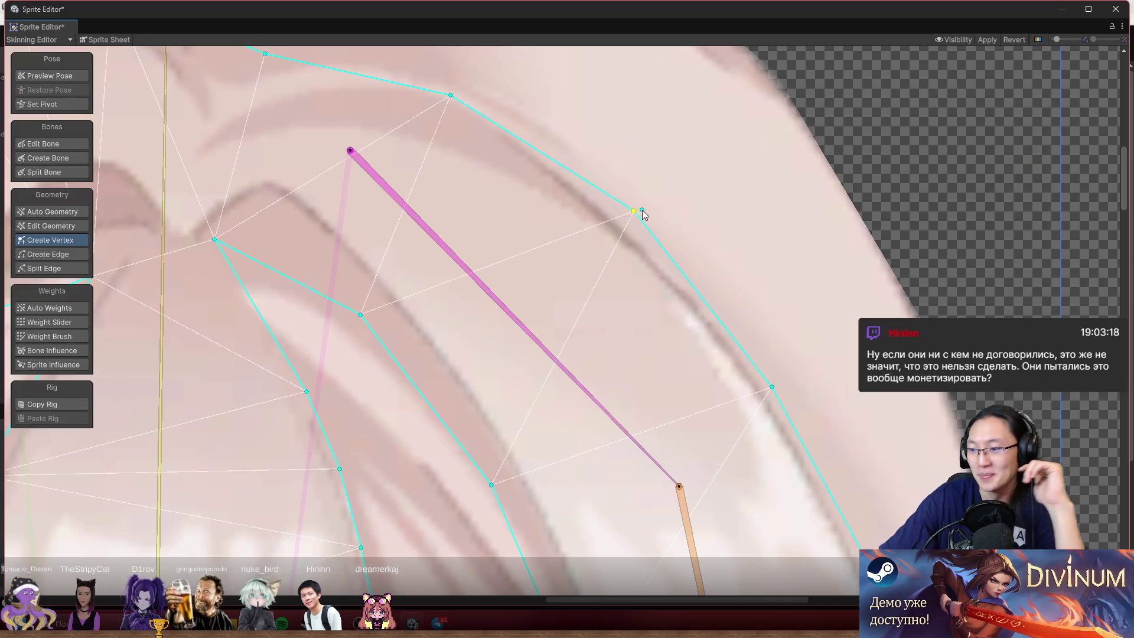
scroll(643, 210, "up", 5)
scroll(643, 210, "left", 5)
- Move one more outline vertex up-left onto the hair curve, then zoom out over the hair
mouse_move(661, 235)
left_mouse_down()
mouse_move(673, 213)
mouse_move(651, 203)
left_mouse_up()
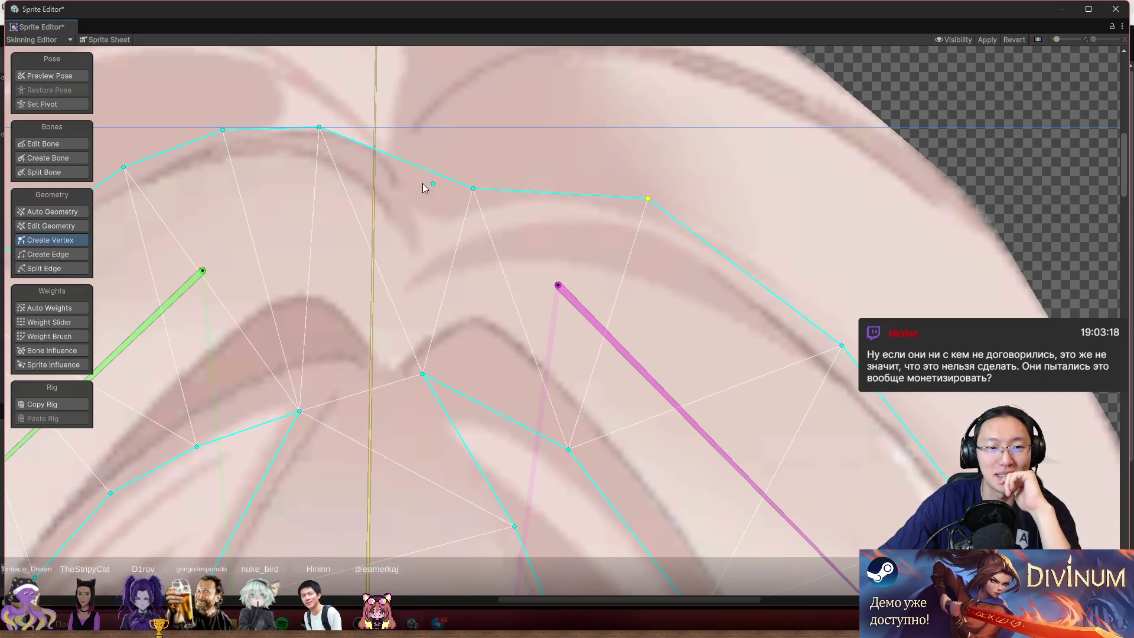
scroll(661, 240, "down", 2)
scroll(577, 365, "down", 5)
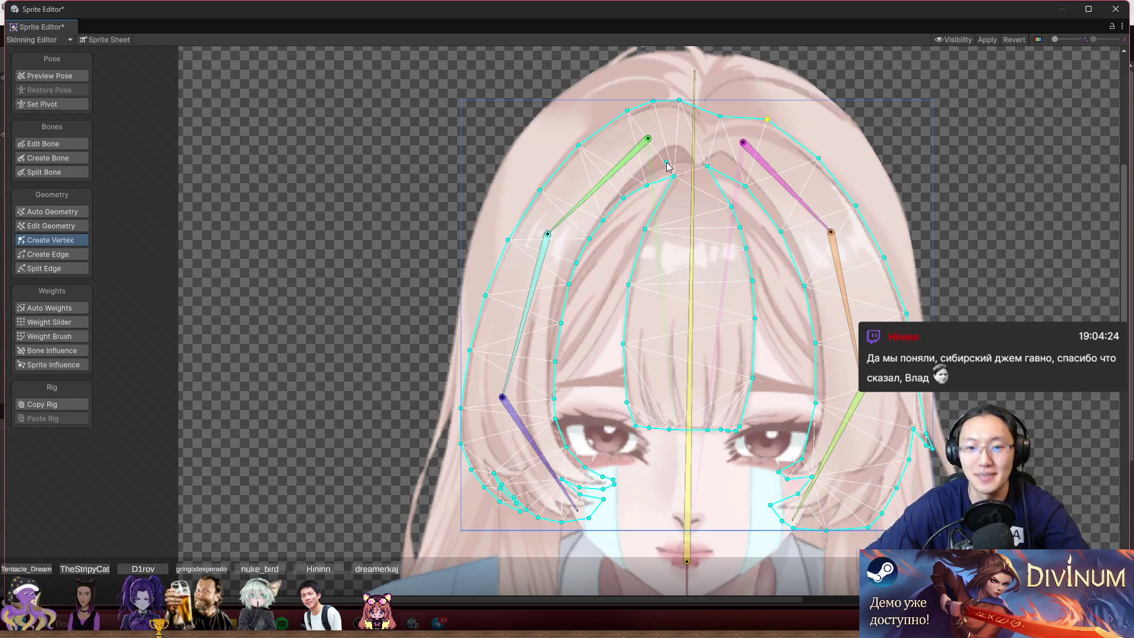
- Add two vertices on the bangs' lower edge and slide the right-end vertex slightly left
scroll(634, 314, "up", 10)
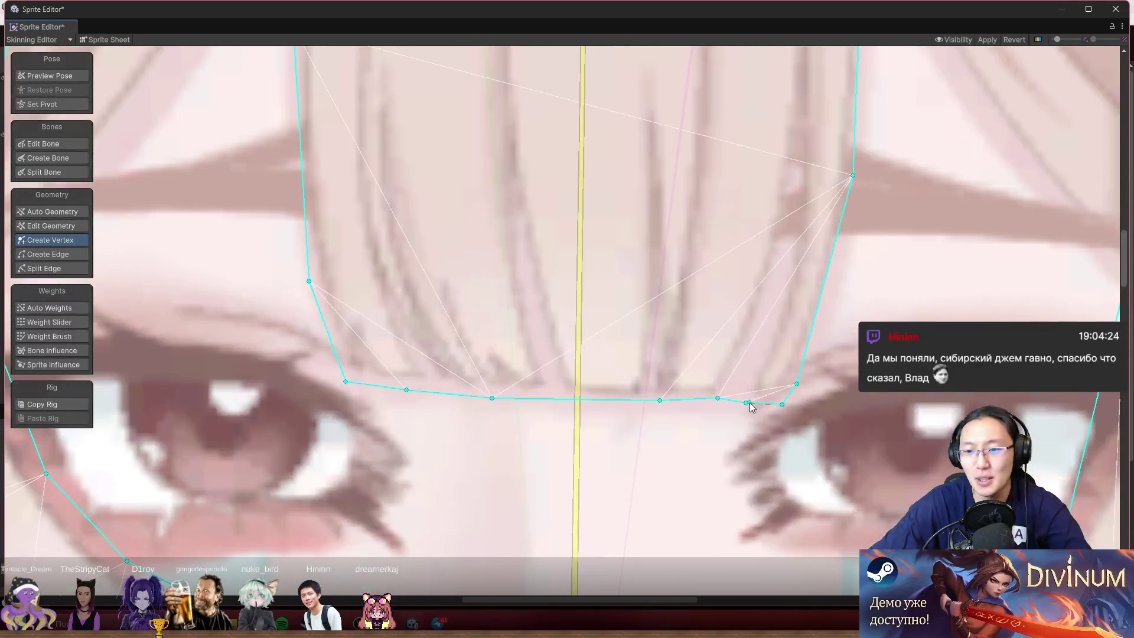
left_click(585, 402)
left_click(666, 404)
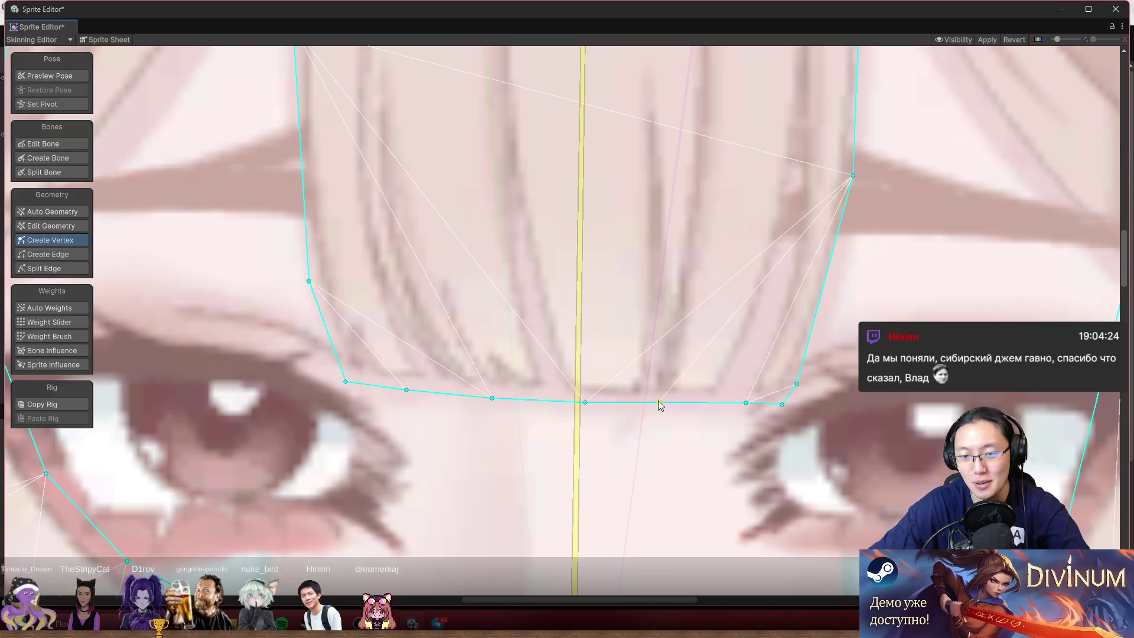
left_click_drag(747, 406, 738, 408)
scroll(738, 408, "down", 3)
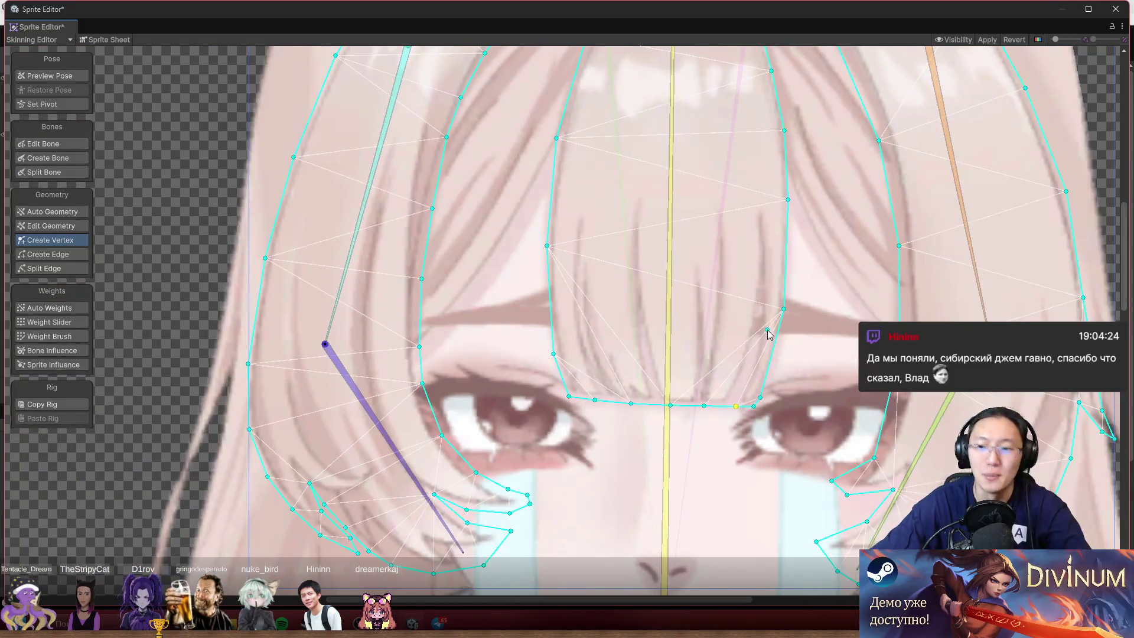
scroll(767, 330, "down", 2)
scroll(735, 366, "up", 5)
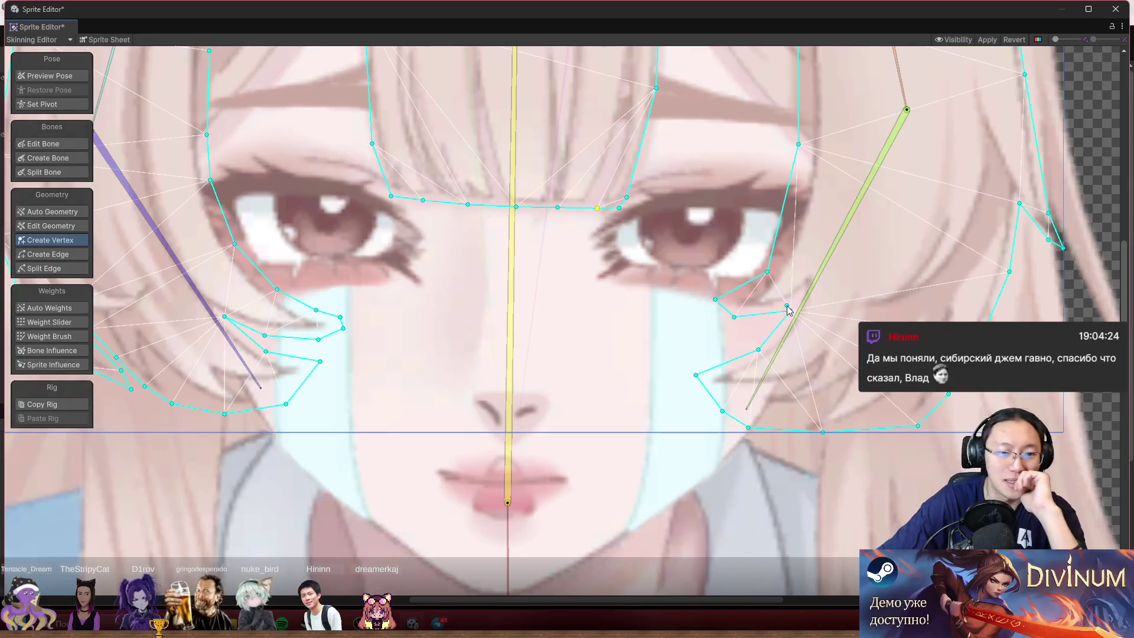
left_click_drag(517, 254, 775, 315)
left_click_drag(709, 254, 561, 378)
scroll(559, 373, "down", 7)
scroll(532, 331, "up", 2)
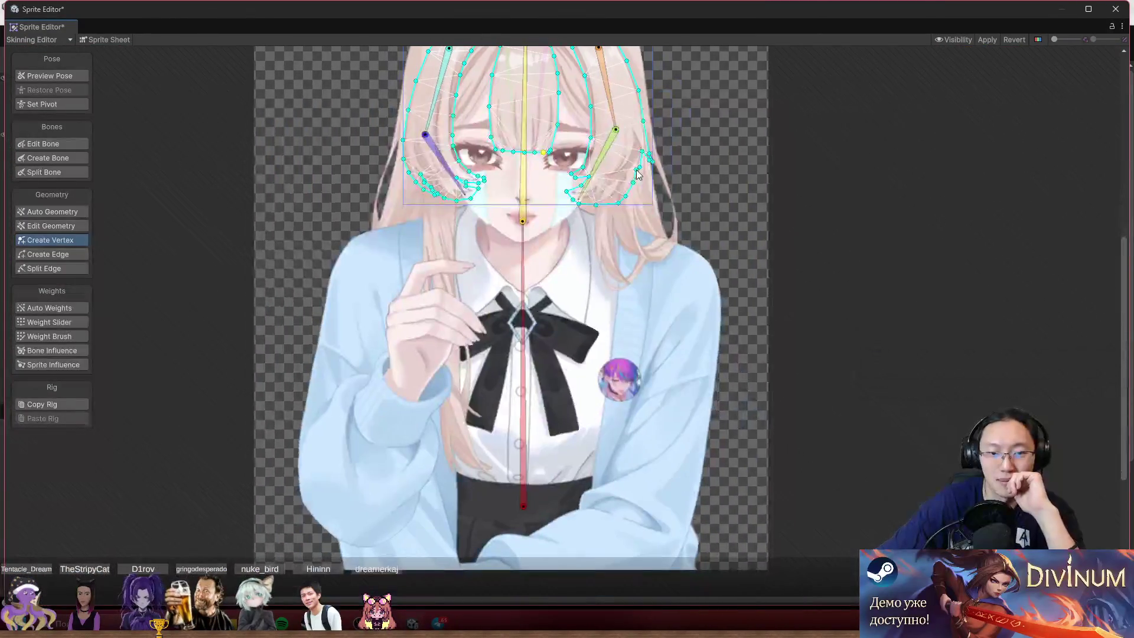
- Select the hand sprite in Preview Pose and centre the view on its mesh
scroll(452, 229, "up", 5)
left_click_drag(371, 318, 498, 241)
left_click(66, 73)
left_click(442, 339)
scroll(483, 391, "up", 3)
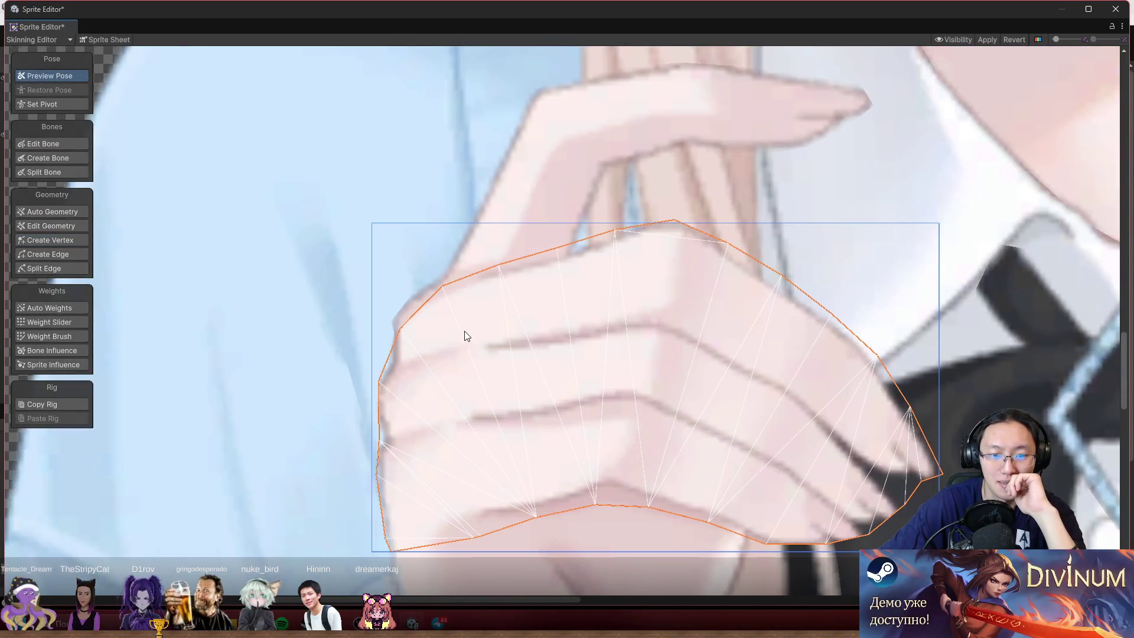
left_click_drag(463, 337, 484, 293)
scroll(565, 203, "up", 5)
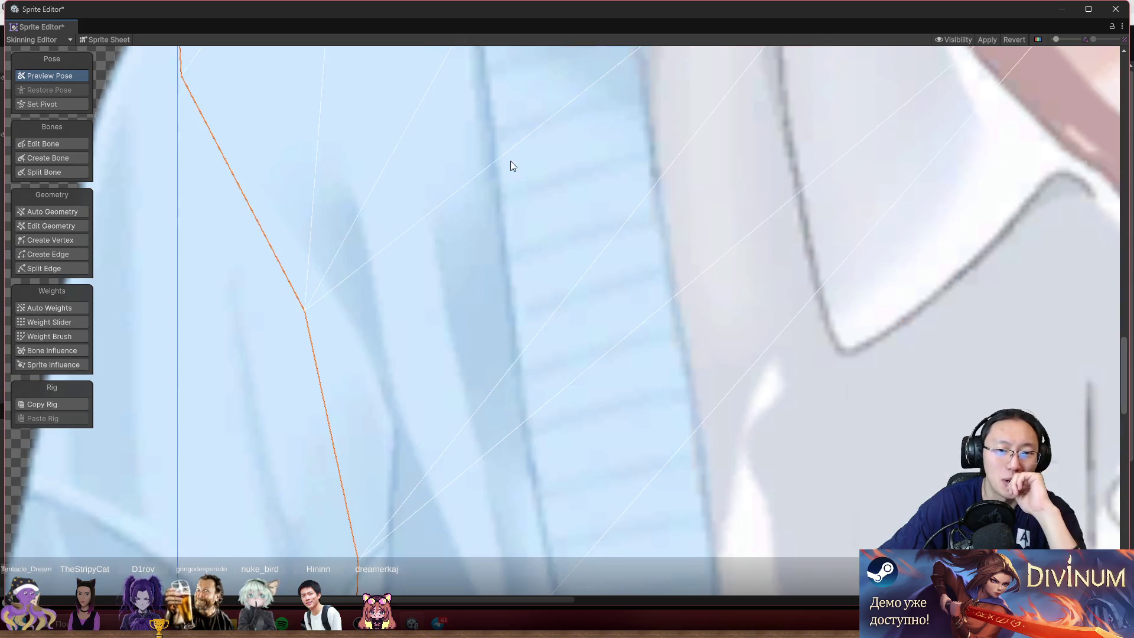
scroll(523, 353, "up", 2)
scroll(567, 431, "down", 5)
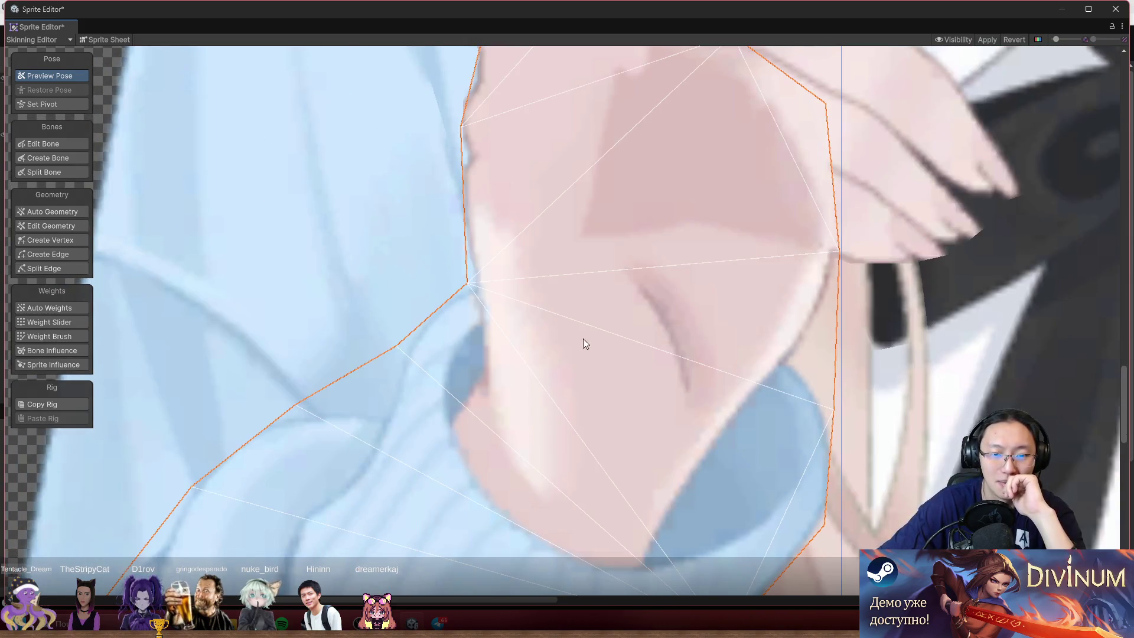
scroll(583, 340, "up", 2)
- With Create Vertex, tuck the hand mesh's top-left vertex onto the skin outline
left_click(74, 240)
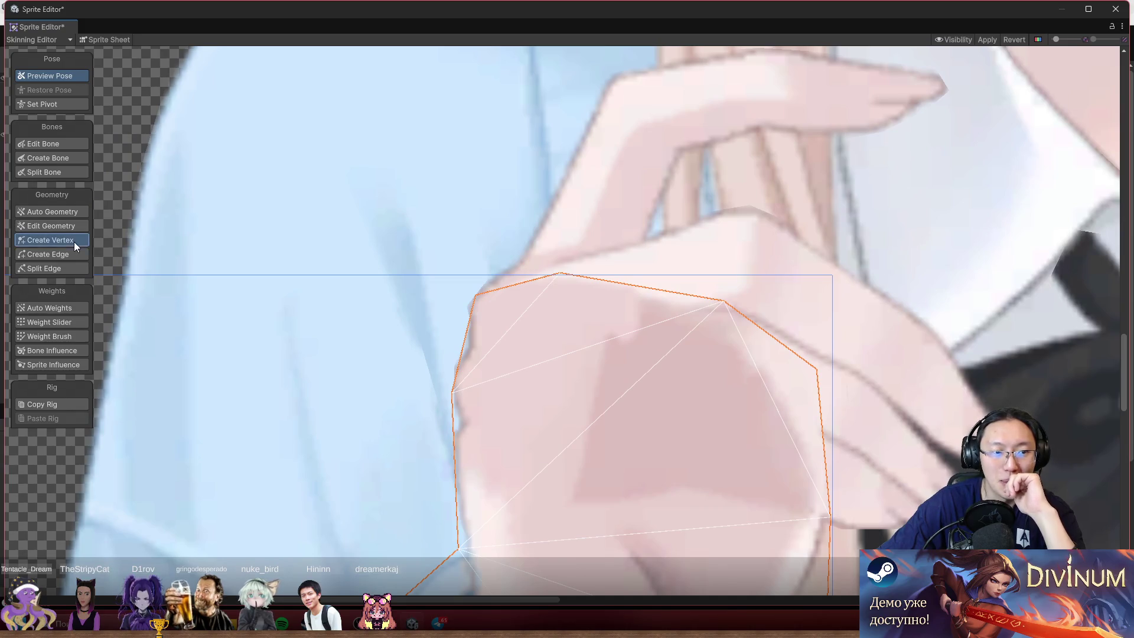
scroll(472, 298, "up", 3)
mouse_move(482, 288)
left_mouse_down()
mouse_move(480, 264)
mouse_move(480, 282)
left_mouse_up()
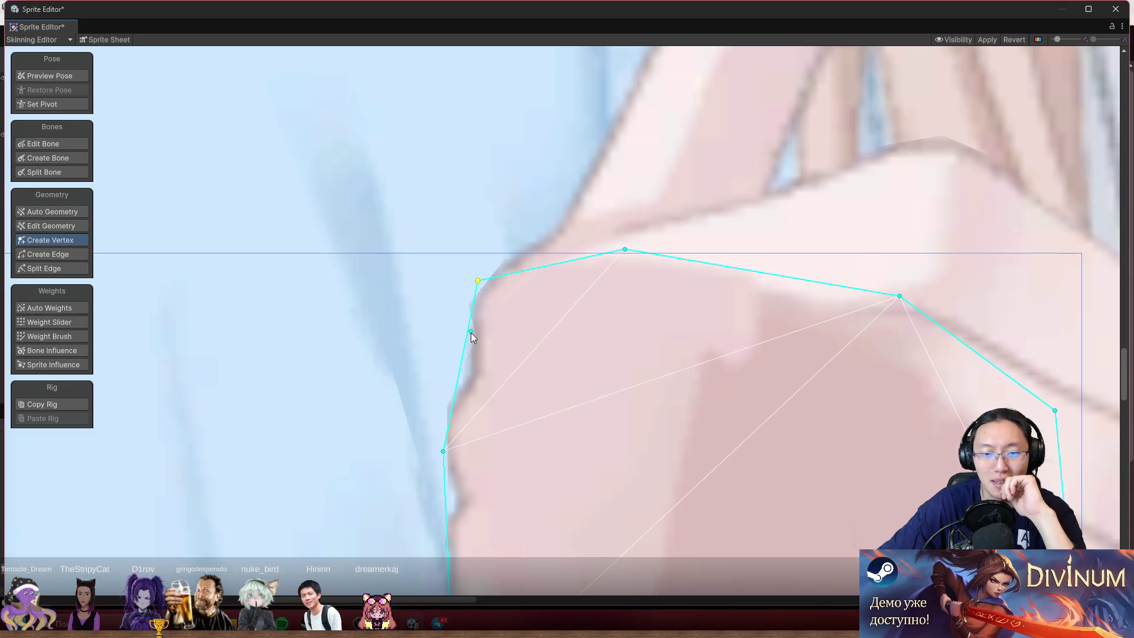
mouse_move(458, 377)
left_mouse_down()
mouse_move(450, 356)
mouse_move(475, 345)
left_mouse_up()
scroll(473, 367, "down", 4)
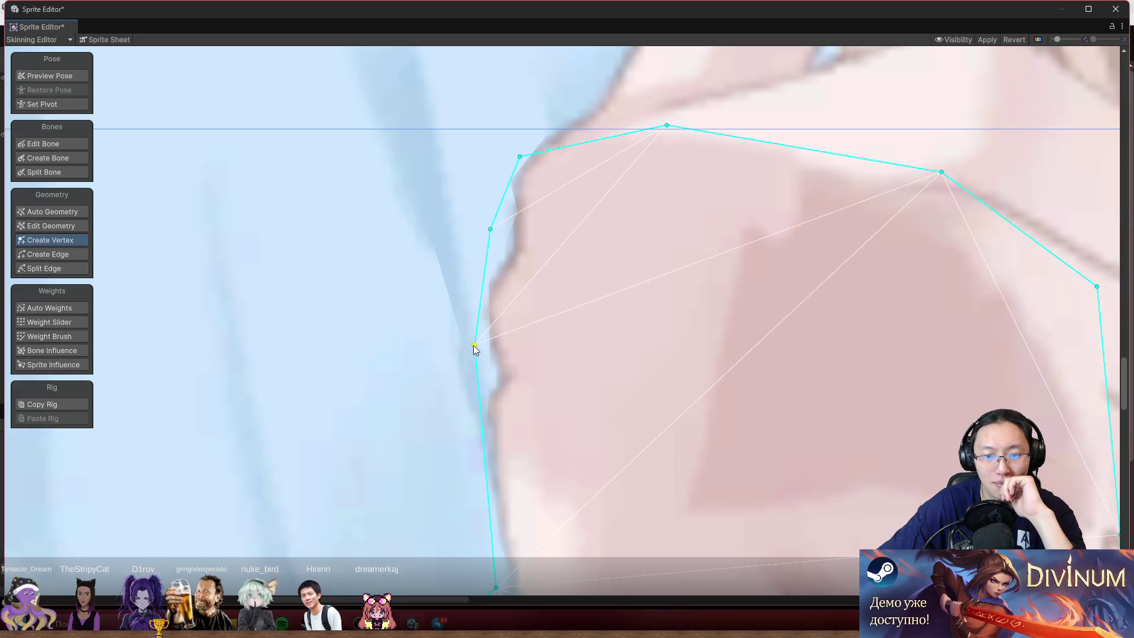
- Select the overlapping finger sprite and re-enable Create Vertex on its mesh
left_click(54, 77)
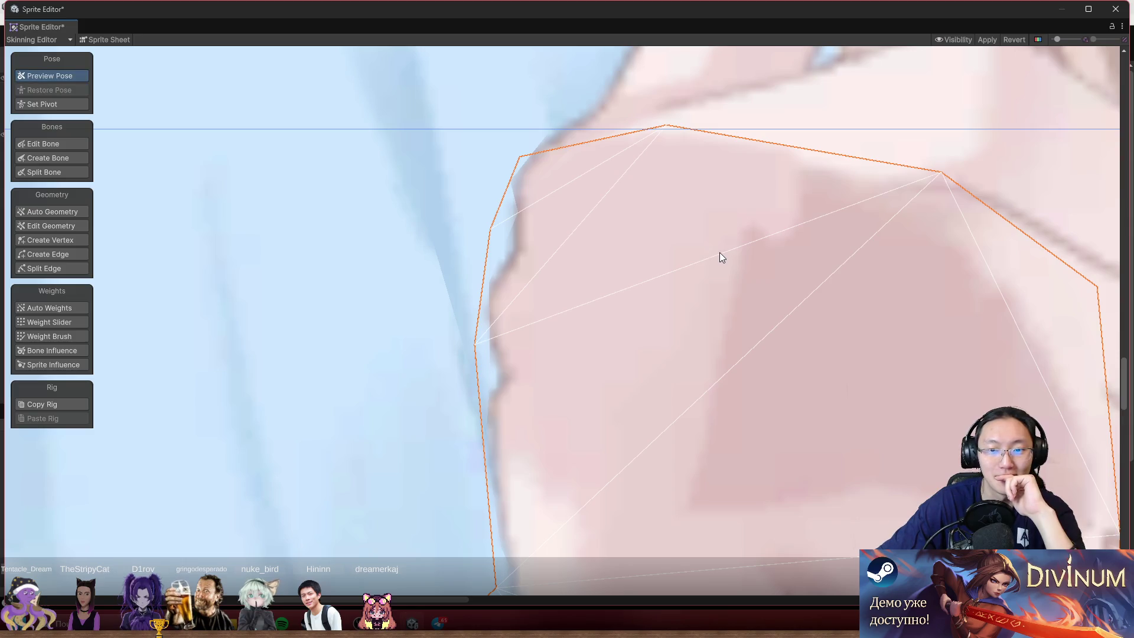
left_click(720, 253)
scroll(650, 279, "down", 3)
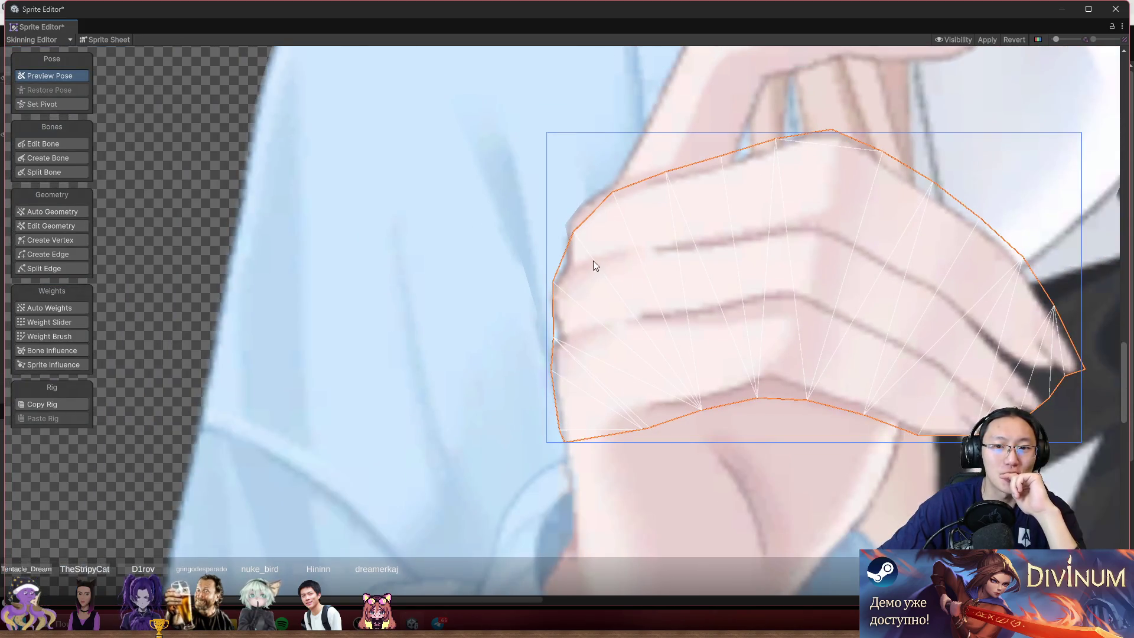
scroll(623, 242, "up", 3)
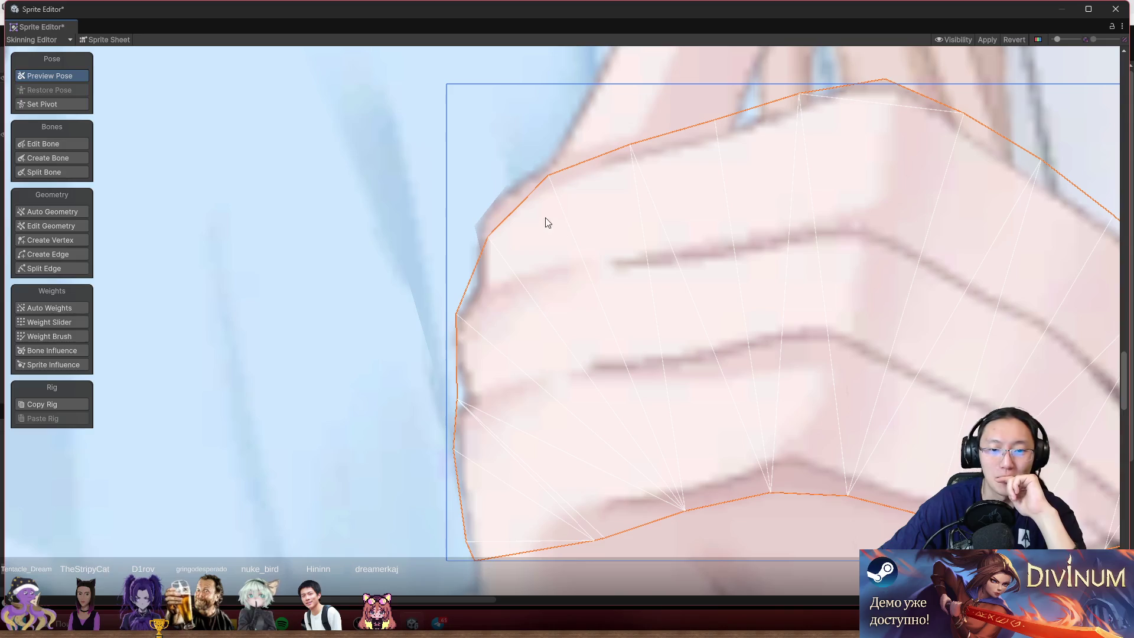
left_click(53, 239)
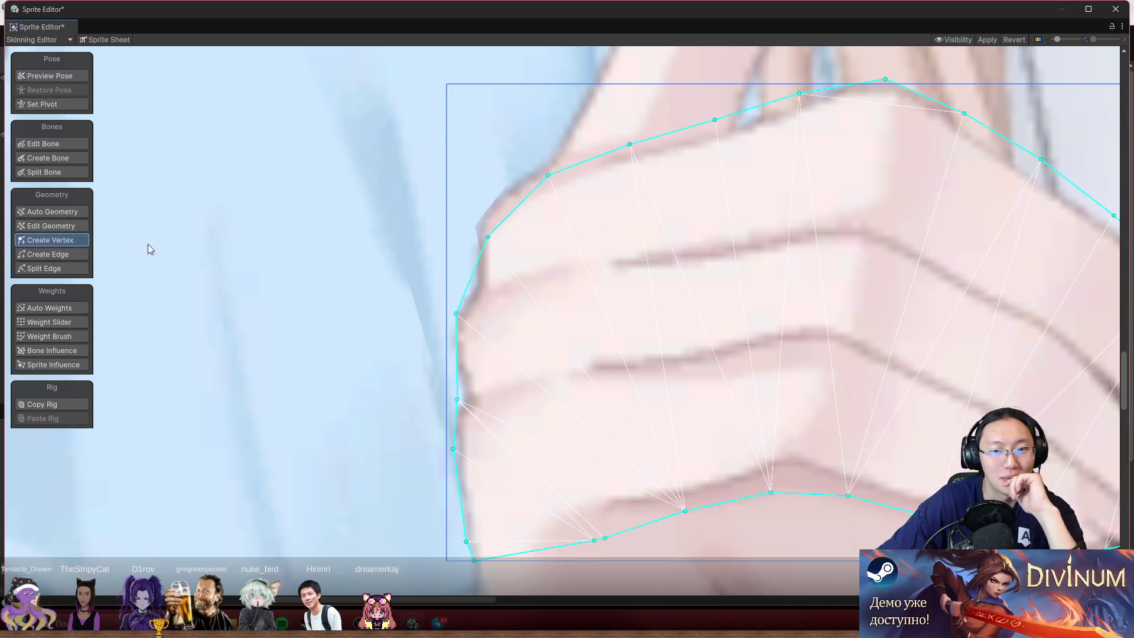
- Tighten the upper-left and left-edge vertices onto the fingers, adding one left-edge vertex
left_click_drag(549, 176, 538, 173)
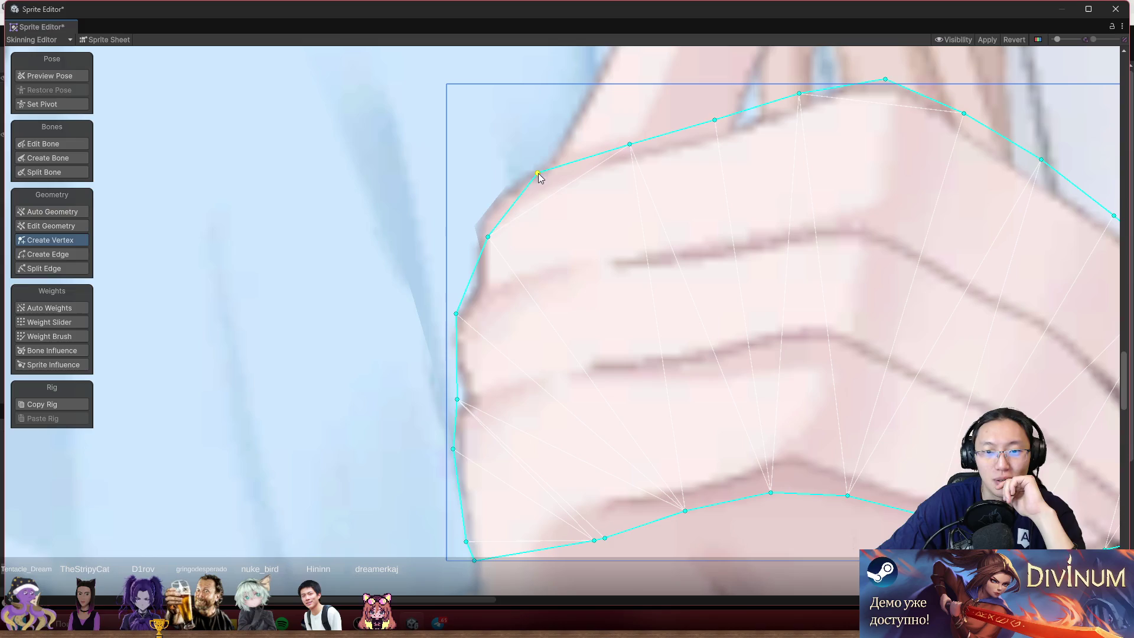
mouse_move(489, 237)
left_mouse_down()
mouse_move(465, 210)
mouse_move(479, 235)
left_mouse_up()
mouse_move(456, 320)
left_mouse_down()
mouse_move(439, 317)
mouse_move(448, 357)
left_mouse_up()
left_click(453, 350)
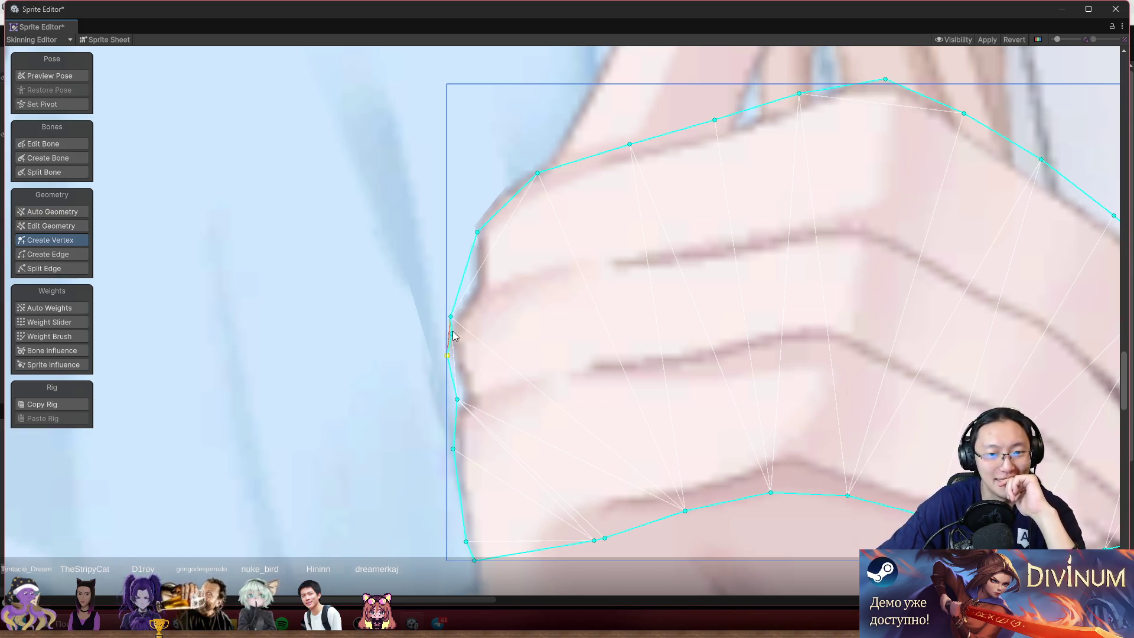
left_click_drag(452, 318, 442, 299)
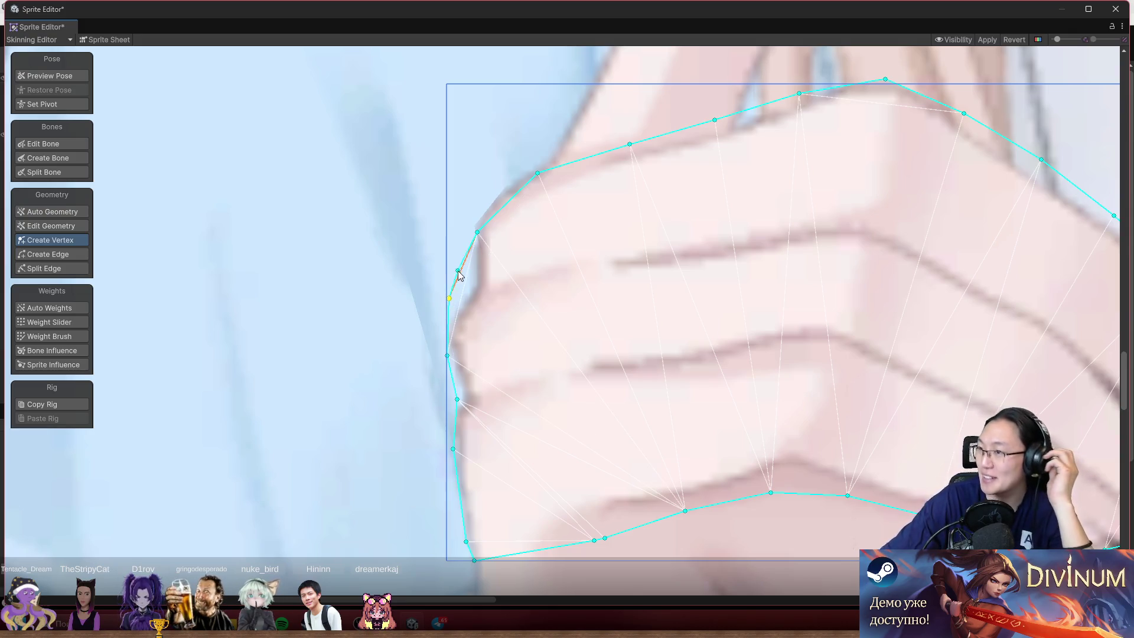
scroll(507, 347, "down", 1)
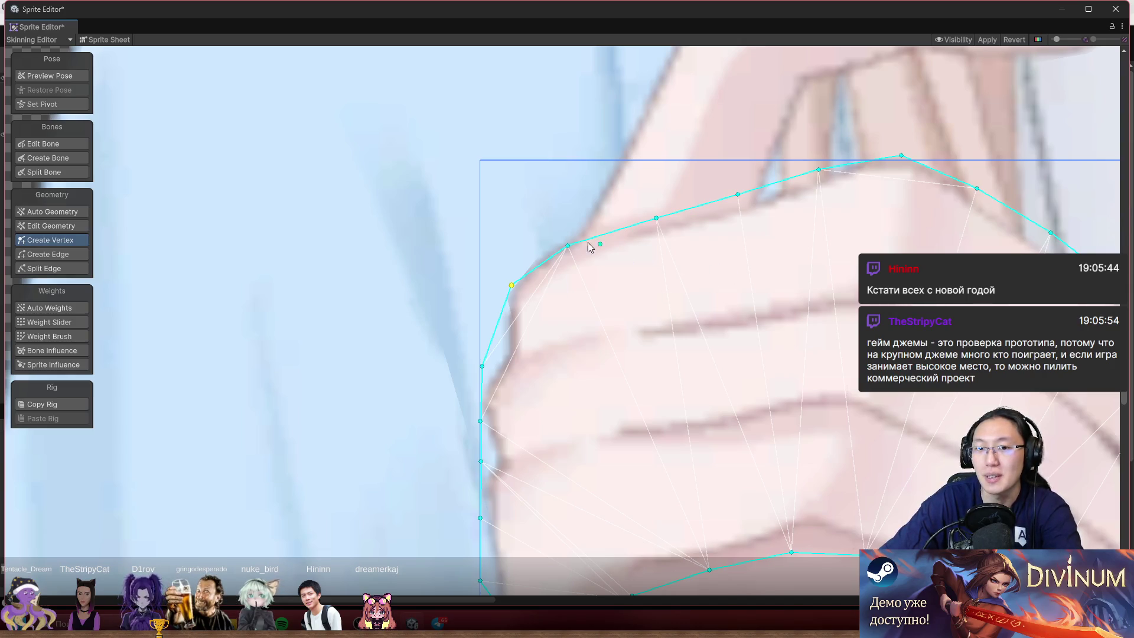
scroll(542, 254, "up", 3)
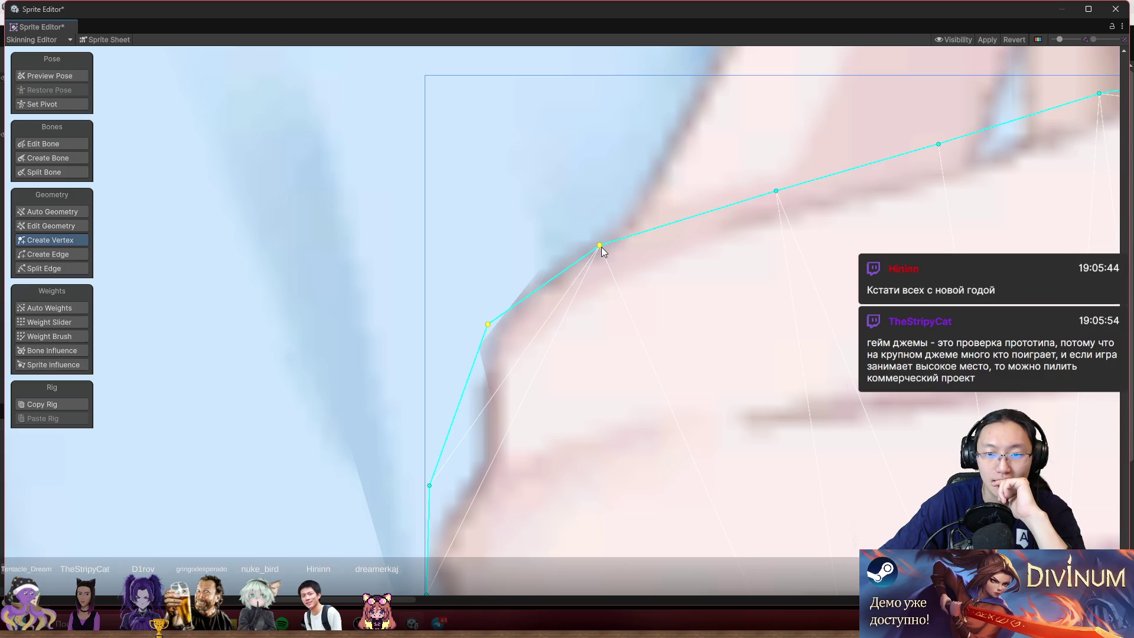
scroll(374, 299, "down", 3)
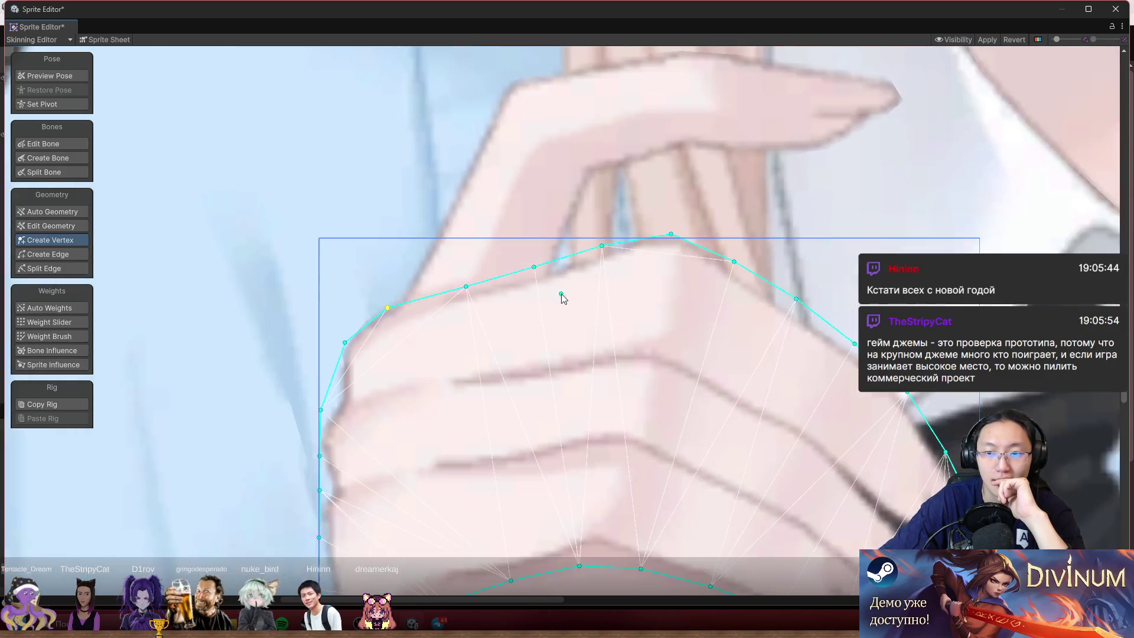
scroll(667, 239, "up", 4)
- Fit the top edge and fingertip corner, adding vertices that bend the outline around the fingertip
left_click_drag(662, 198, 598, 206)
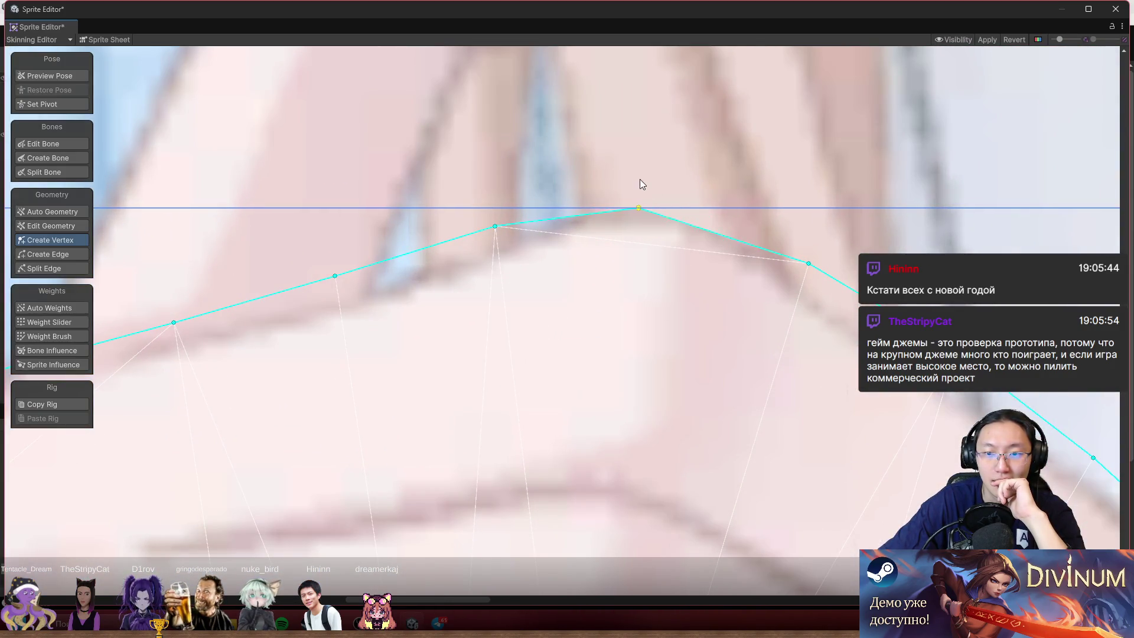
left_click(689, 234)
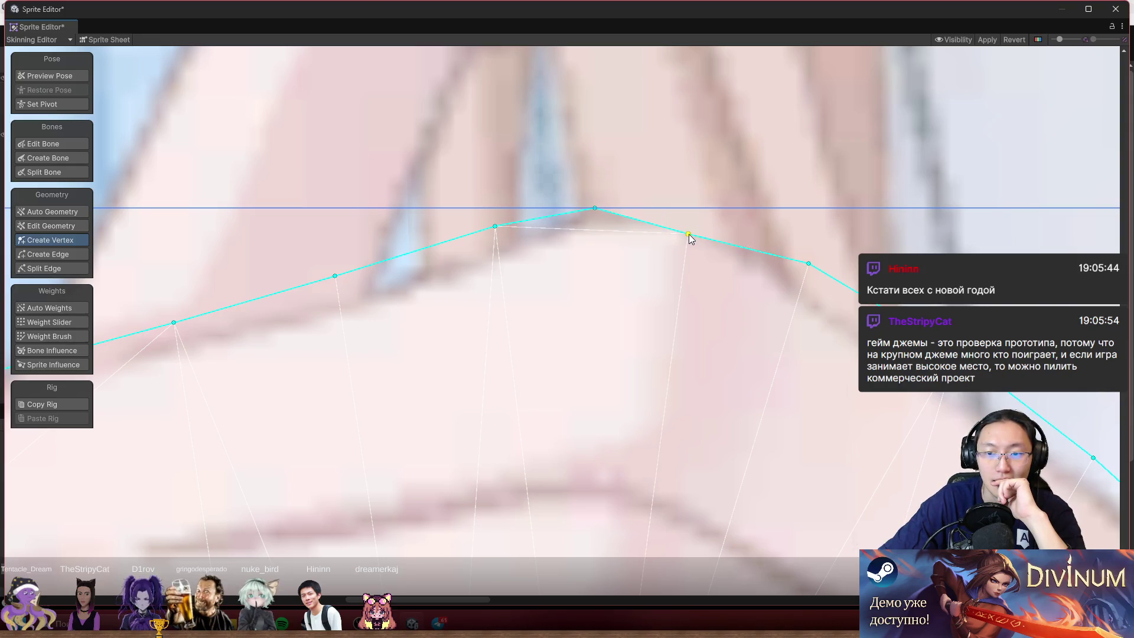
left_click_drag(689, 234, 714, 208)
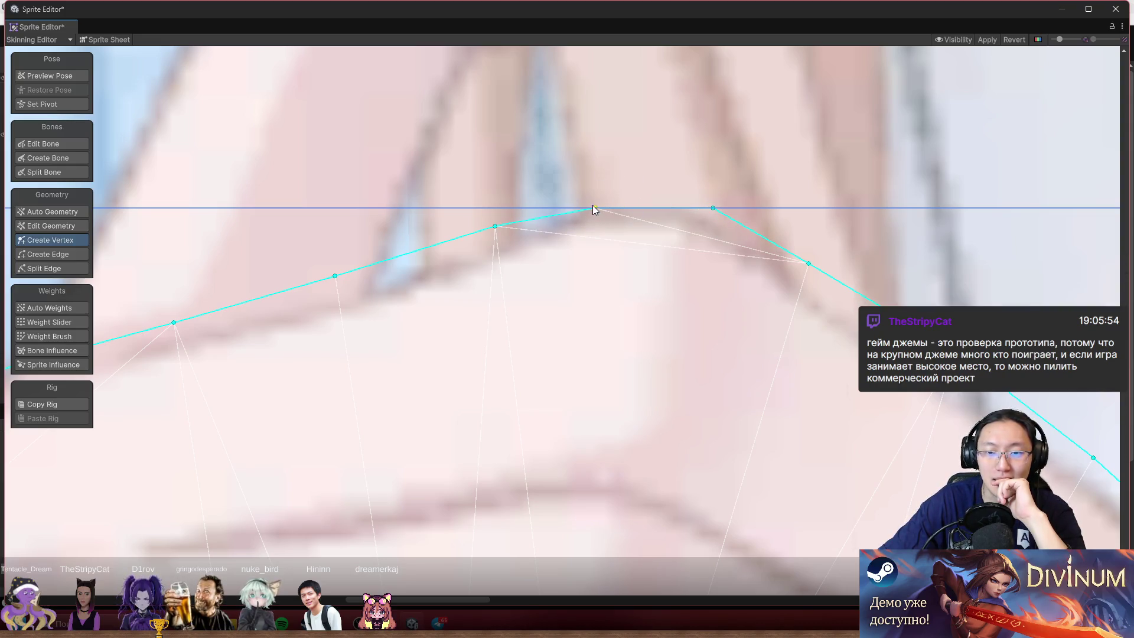
scroll(670, 261, "down", 8)
scroll(777, 397, "up", 8)
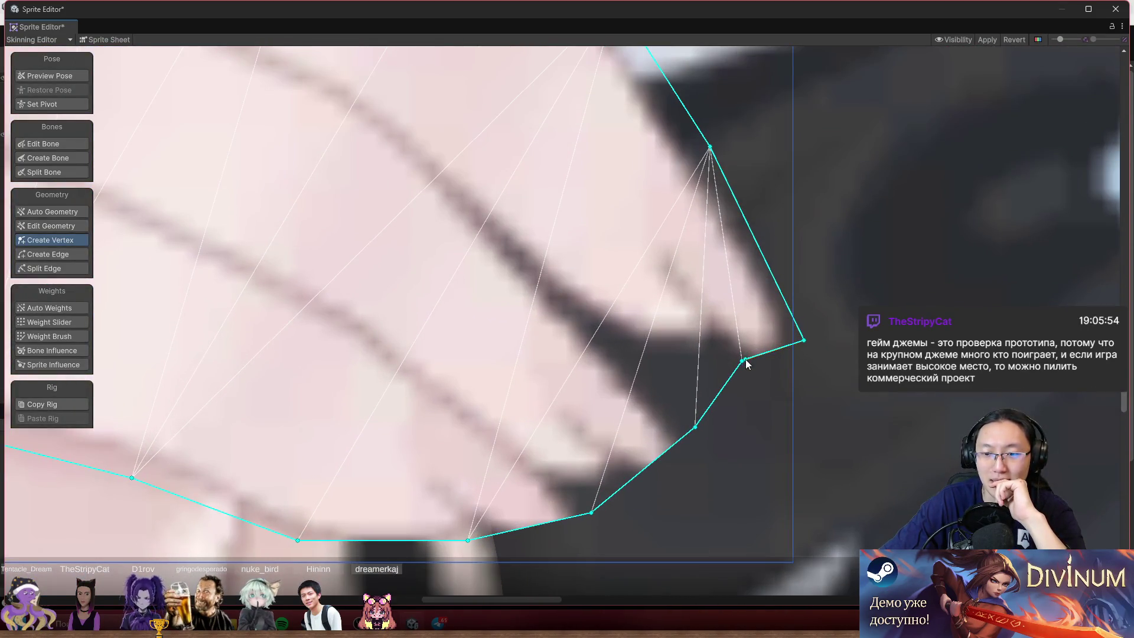
mouse_move(742, 361)
left_mouse_down()
mouse_move(752, 380)
mouse_move(784, 393)
mouse_move(797, 385)
left_mouse_up()
mouse_move(688, 457)
left_mouse_down()
mouse_move(745, 333)
mouse_move(775, 371)
left_mouse_up()
left_click(718, 329)
mouse_move(648, 389)
left_mouse_down()
mouse_move(662, 403)
mouse_move(652, 382)
mouse_move(657, 428)
left_mouse_up()
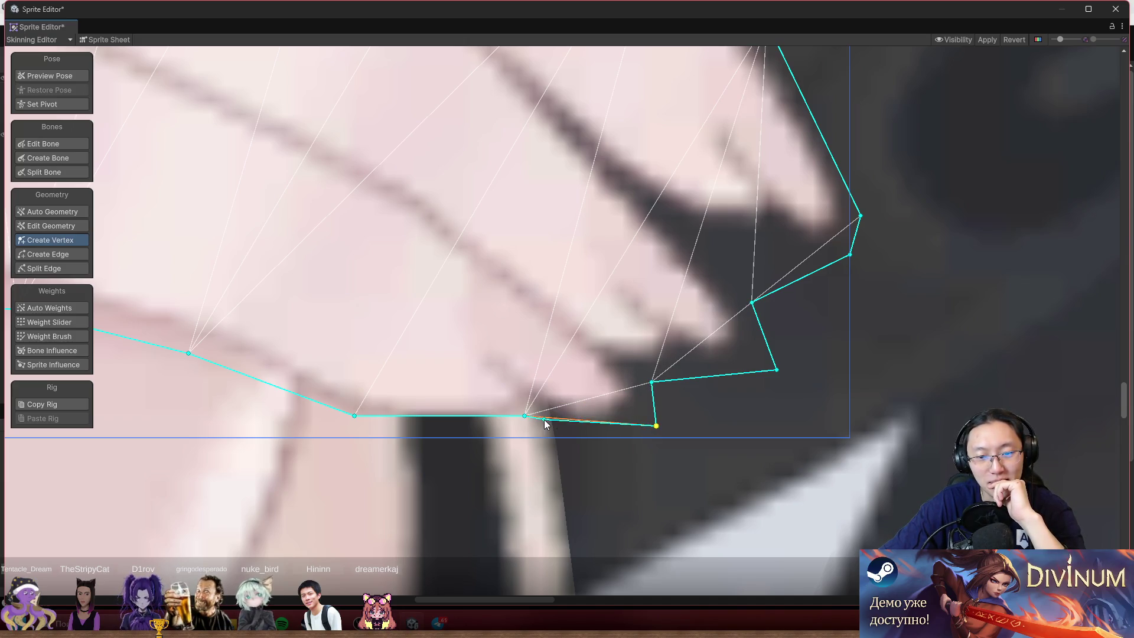
- Pull the bottom-edge vertices onto the hand's contour and knuckle line
left_click_drag(525, 416, 500, 436)
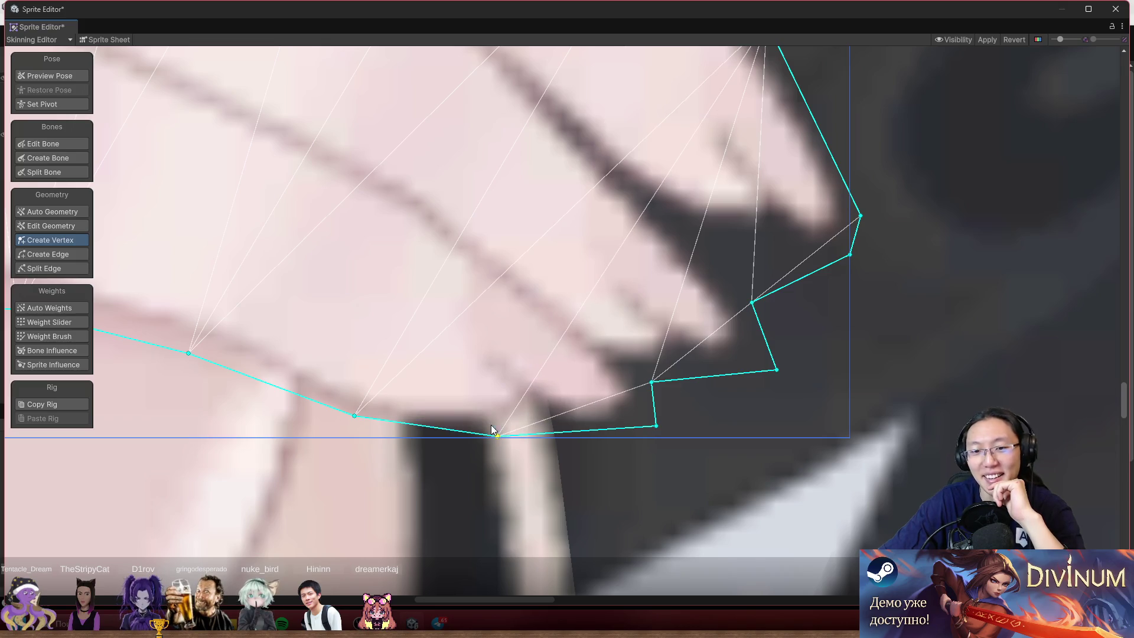
scroll(602, 407, "left", 4)
left_click_drag(615, 407, 605, 419)
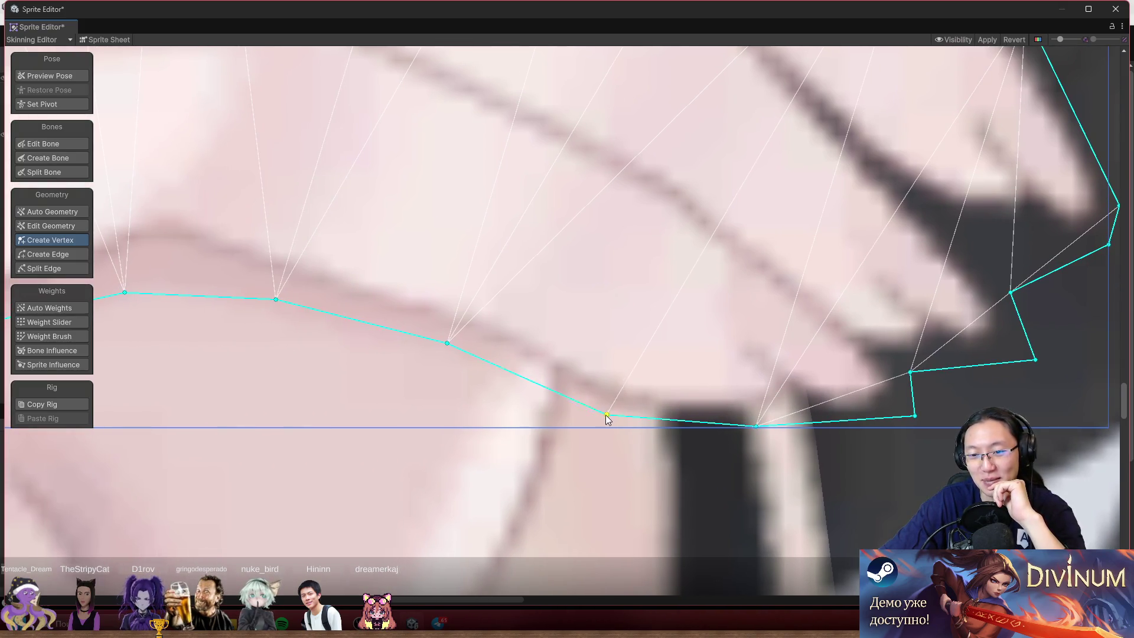
scroll(651, 405, "down", 3)
scroll(651, 410, "down", 5)
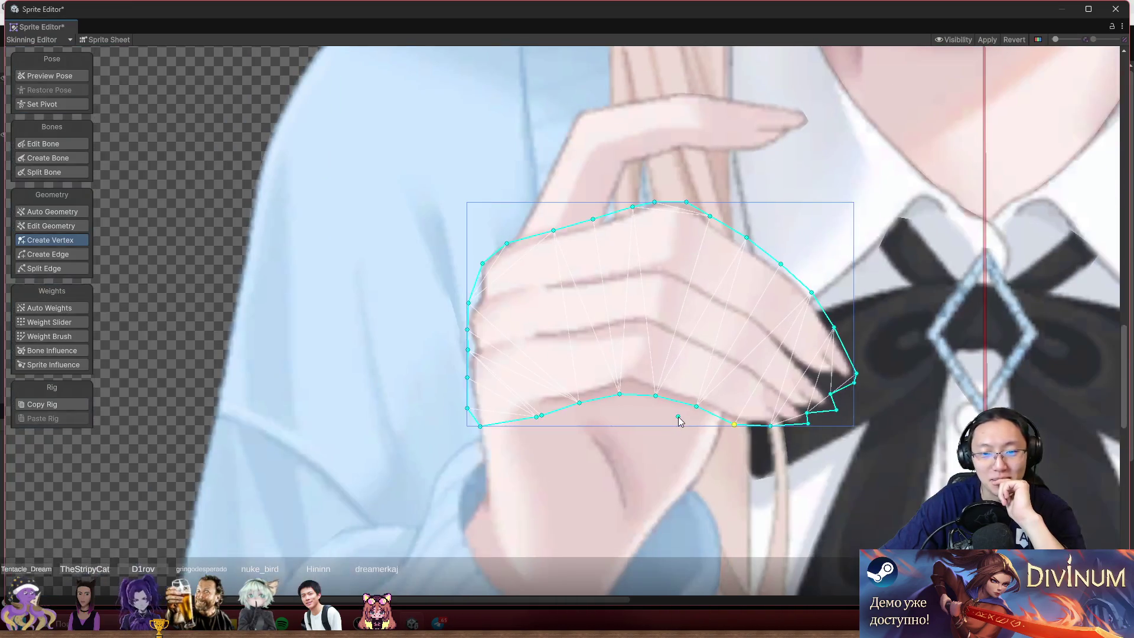
scroll(548, 410, "up", 5)
left_click_drag(538, 415, 574, 403)
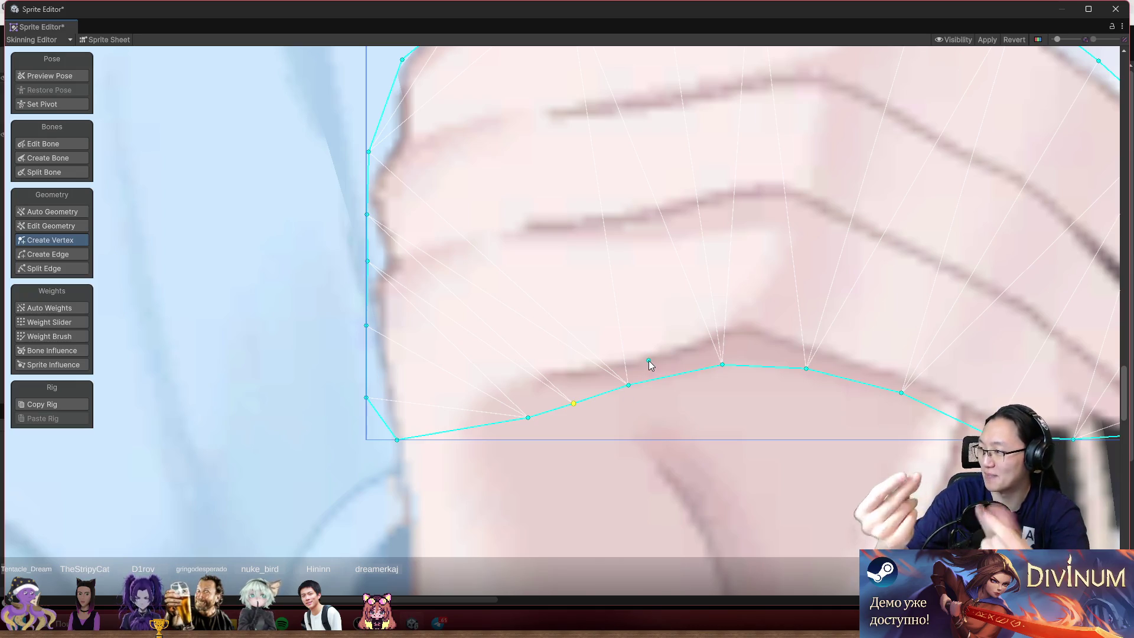
scroll(616, 349, "down", 1)
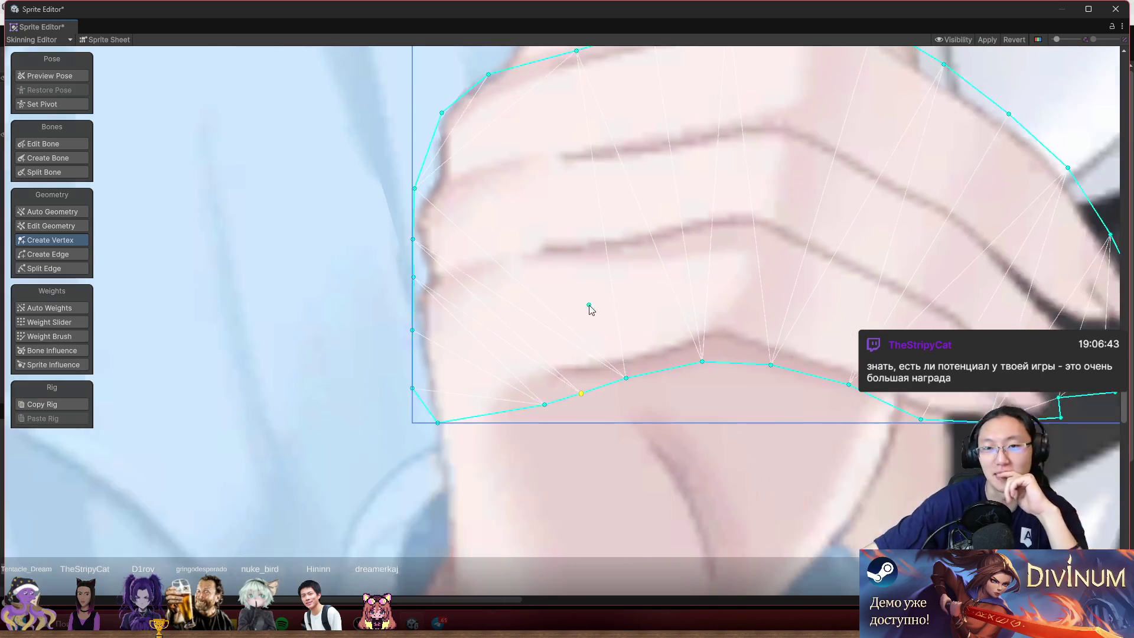
scroll(596, 316, "down", 5)
scroll(537, 219, "up", 4)
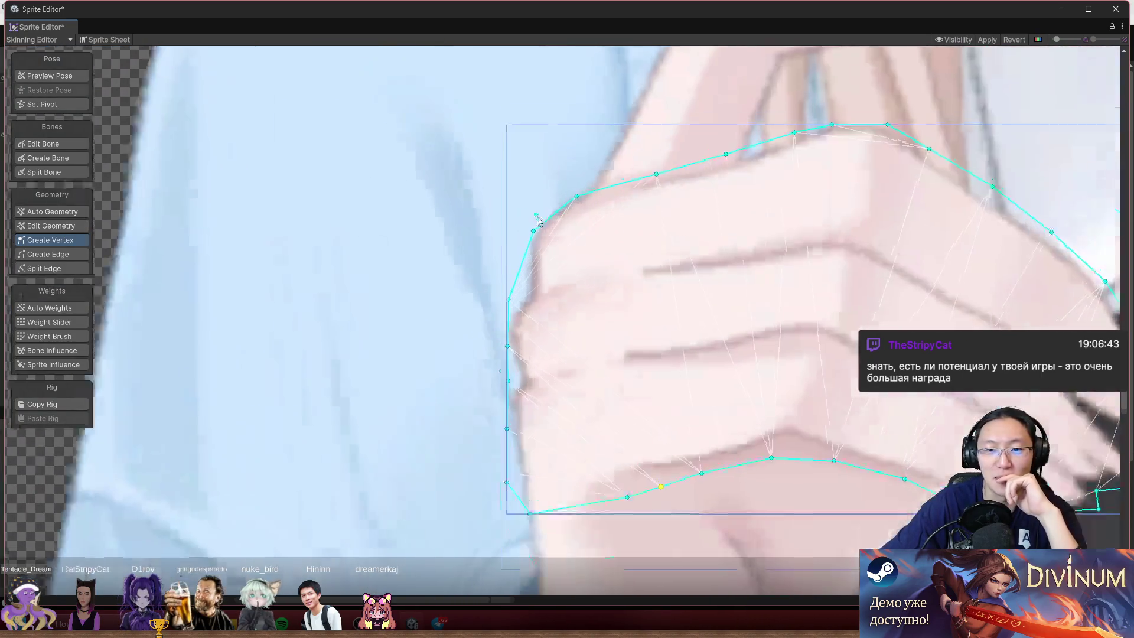
scroll(538, 220, "up", 3)
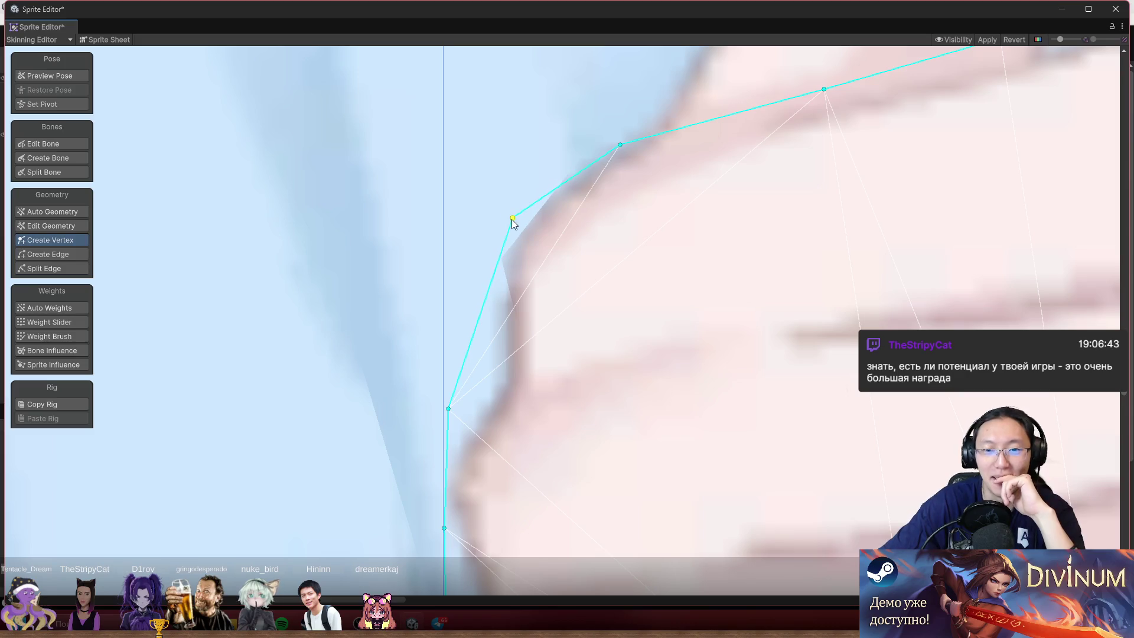
- Select the neighbouring finger sprite and add a vertex on its left edge, checking in Preview Pose
left_click(65, 76)
left_click(544, 226)
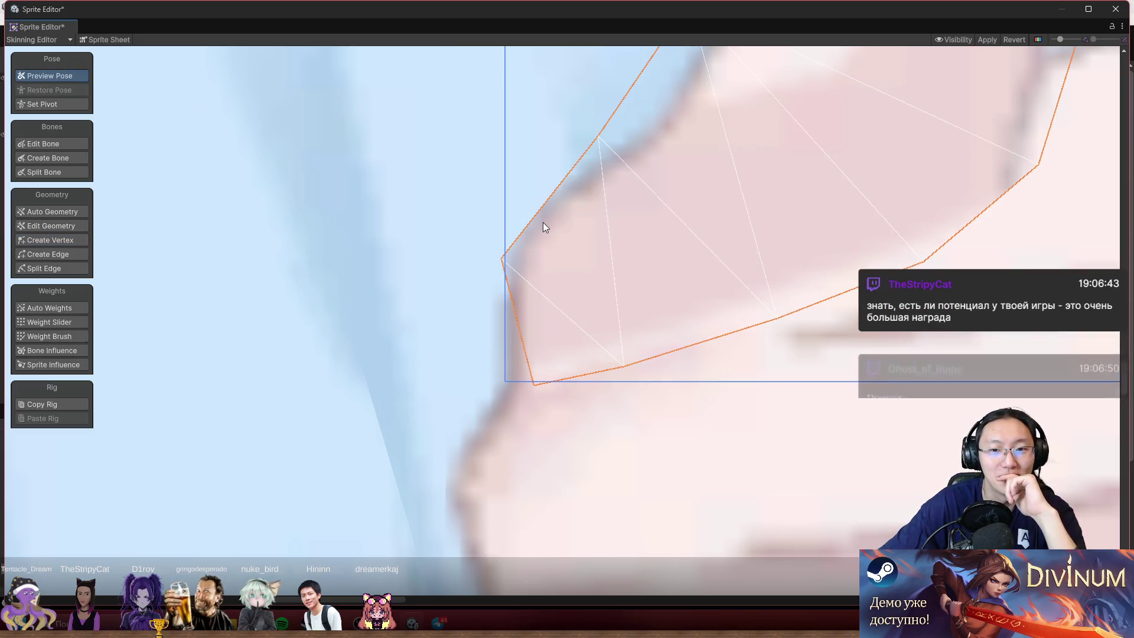
scroll(725, 251, "down", 5)
scroll(656, 278, "up", 5)
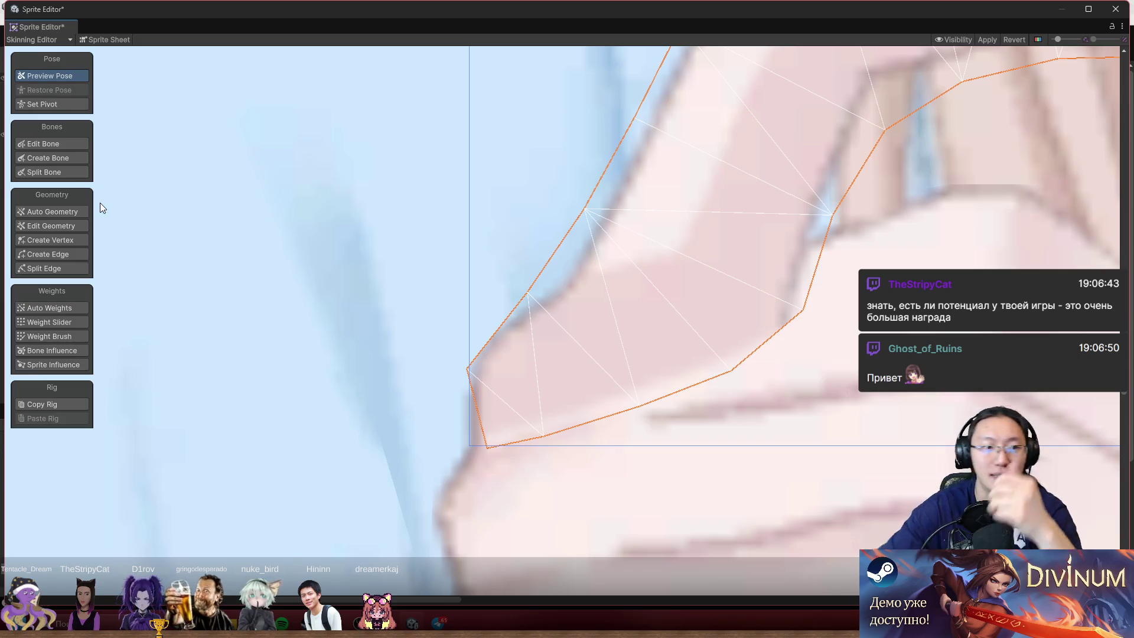
left_click(66, 241)
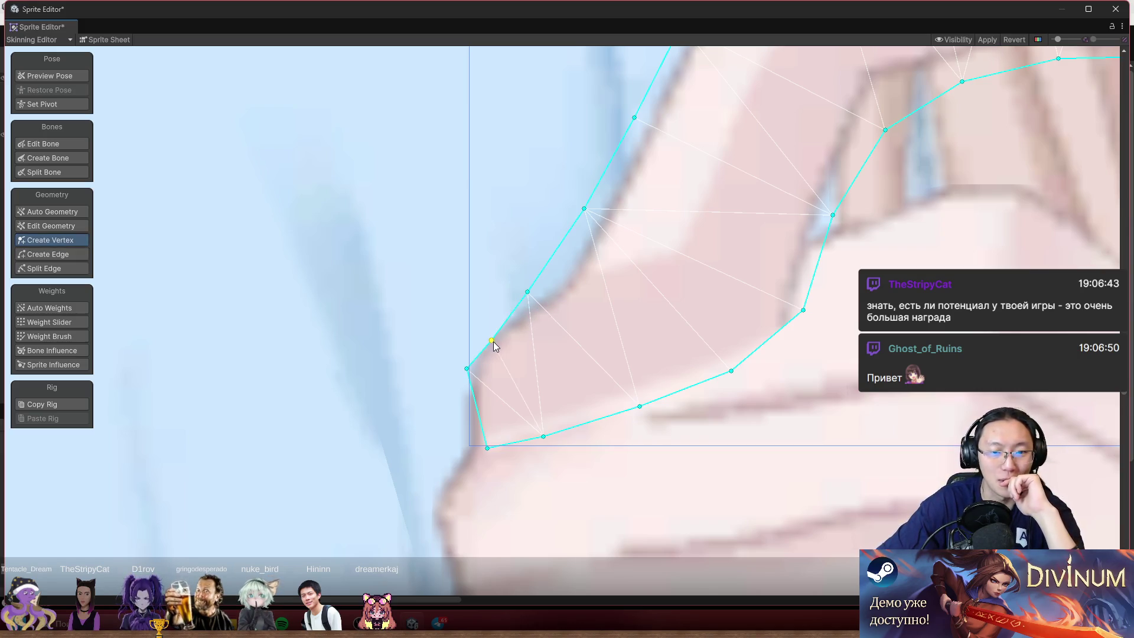
left_click(484, 336)
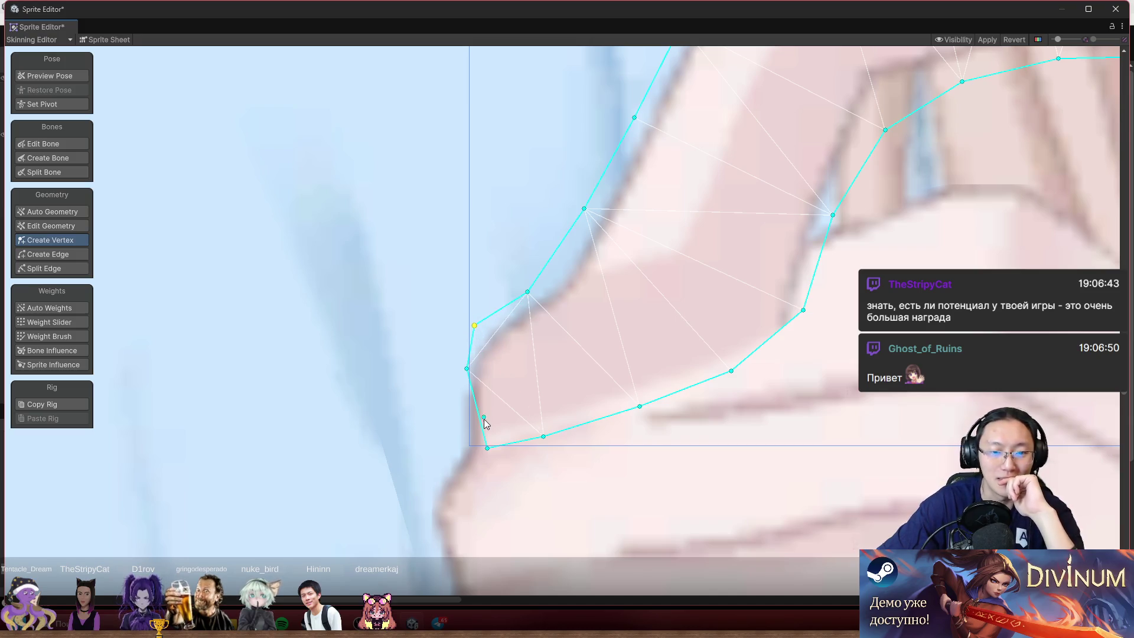
scroll(482, 421, "up", 5)
left_click(62, 76)
scroll(473, 339, "down", 3)
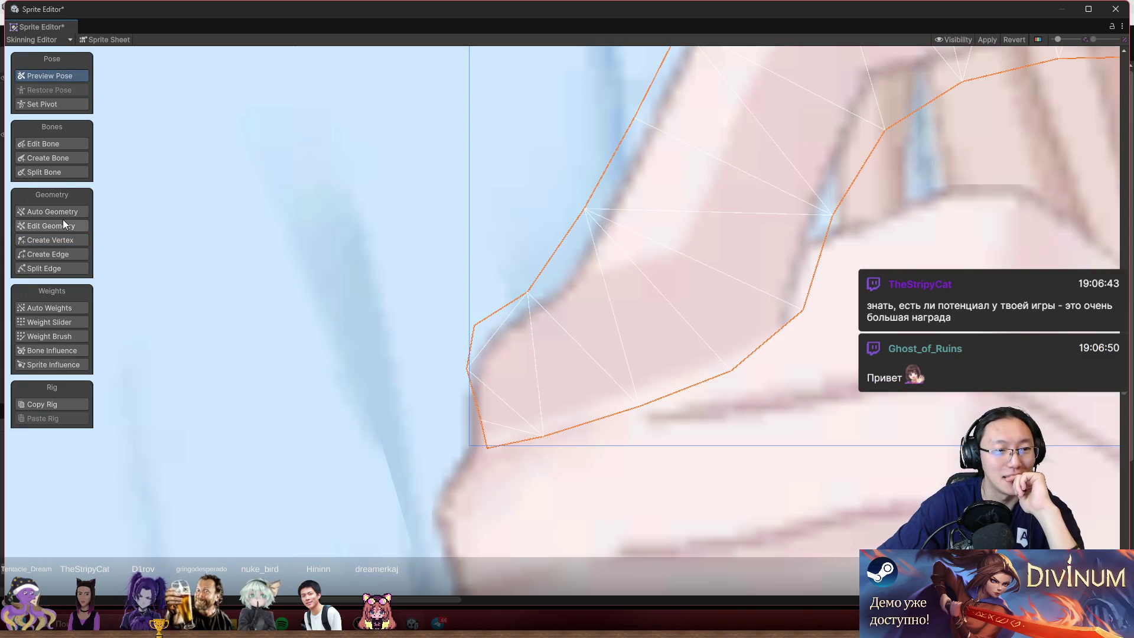
left_click(71, 239)
- Add a vertex at the finger's lower-left corner and nudge the inner vertex right and down
left_click_drag(480, 420, 468, 446)
scroll(641, 408, "down", 3)
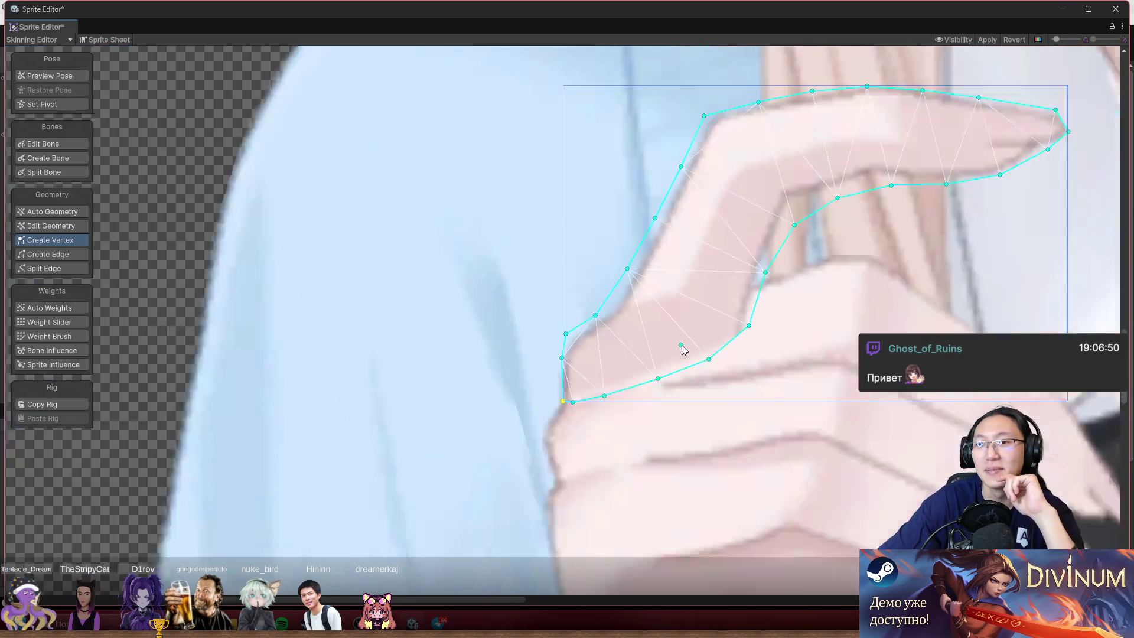
scroll(739, 144, "up", 3)
scroll(561, 227, "up", 1)
scroll(561, 224, "up", 2)
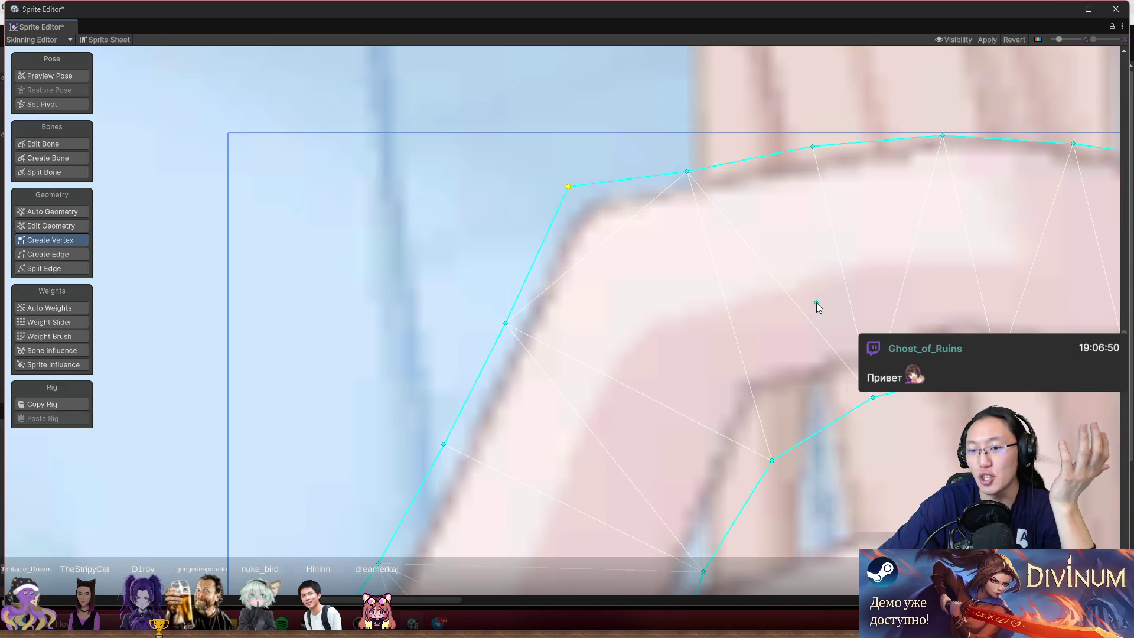
left_click_drag(672, 274, 466, 229)
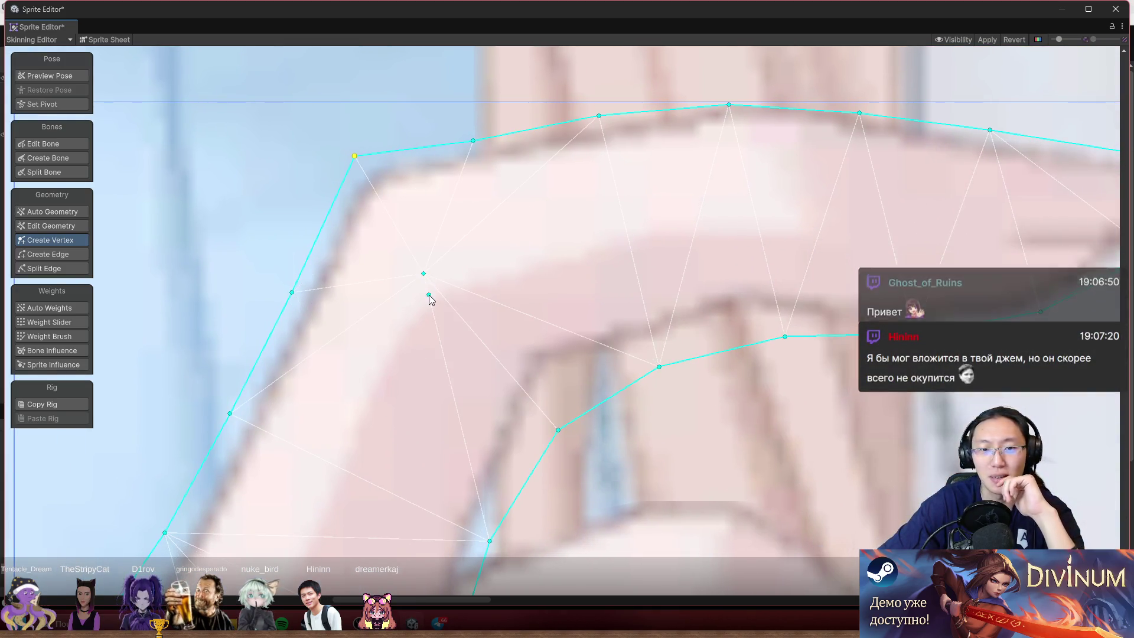
left_click_drag(423, 275, 440, 284)
scroll(519, 277, "right", 3)
scroll(519, 278, "right", 6)
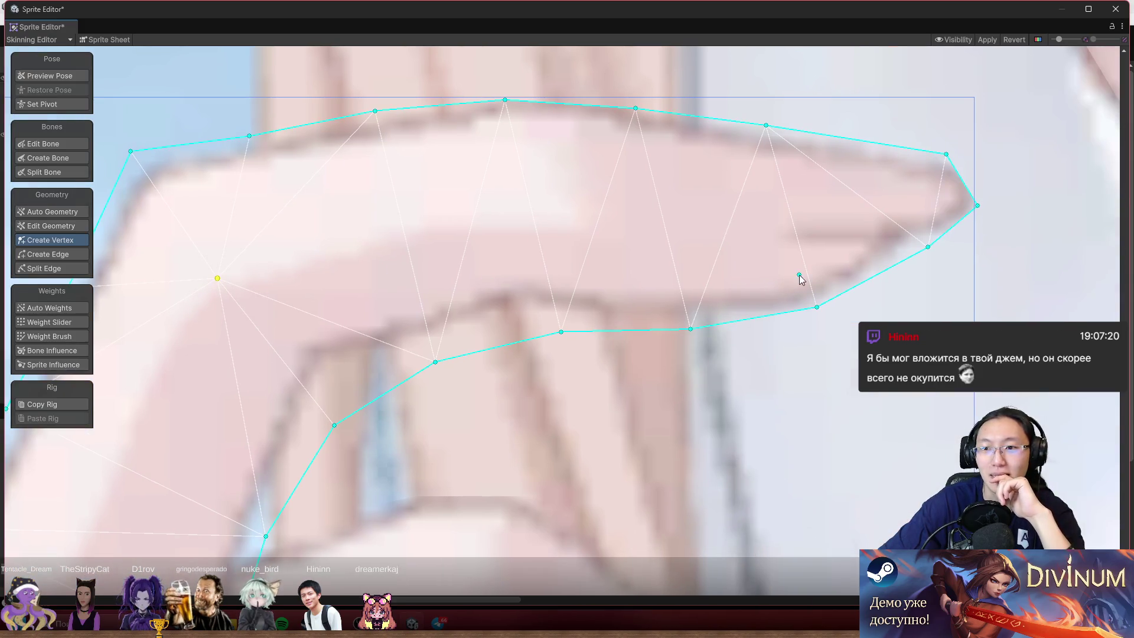
- Add a top-right edge vertex and pull the top-edge vertices onto the finger's upper outline
left_click(992, 165)
left_click_drag(947, 154, 855, 139)
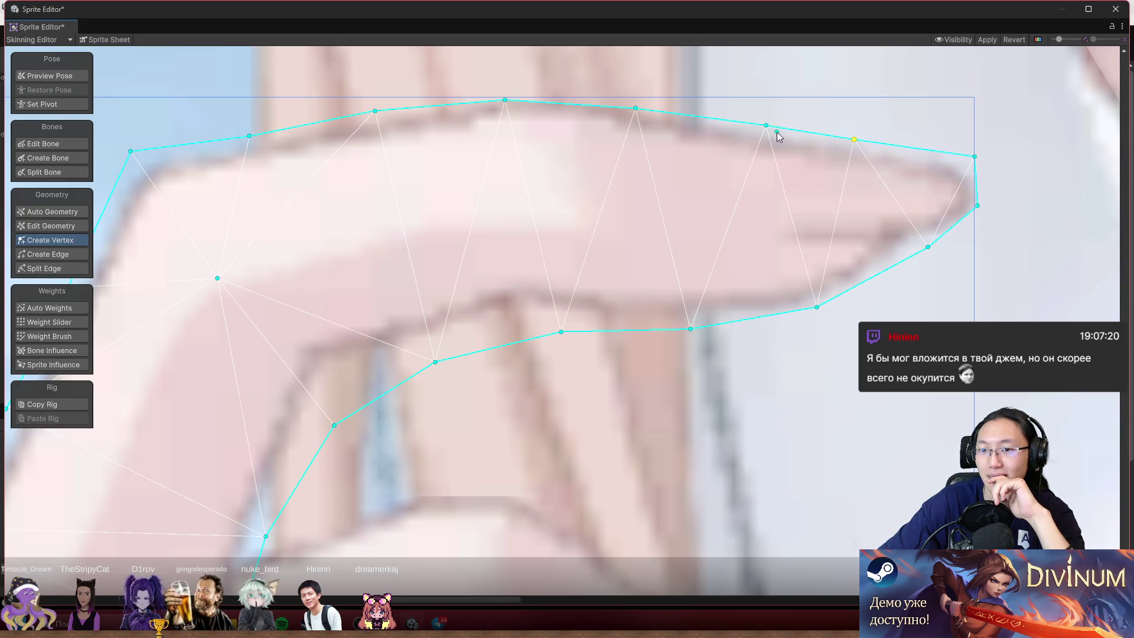
left_click_drag(636, 108, 629, 104)
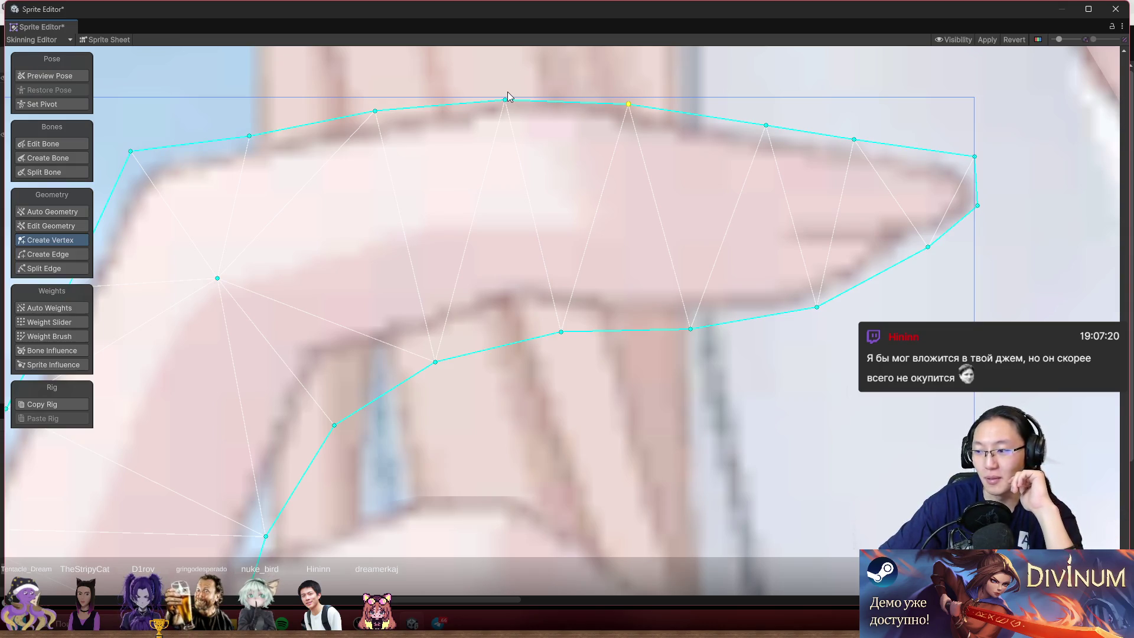
left_click_drag(508, 92, 509, 96)
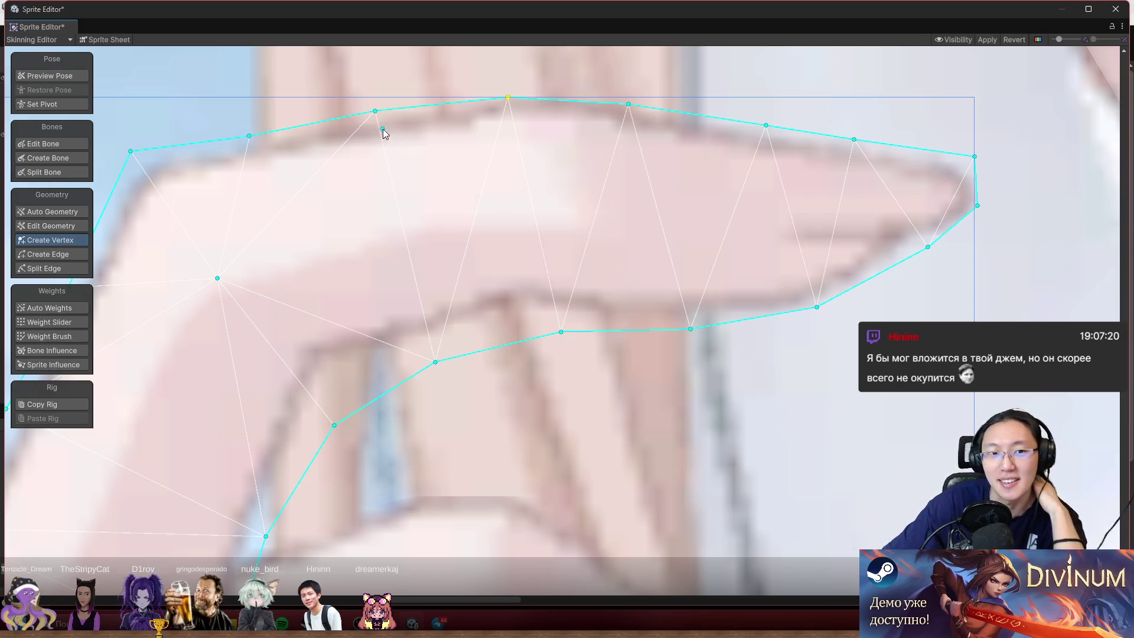
left_click_drag(384, 133, 426, 86)
- Fit the lower-edge vertices to the fingertip's underside and add a vertex on its right edge
left_click_drag(861, 261, 872, 275)
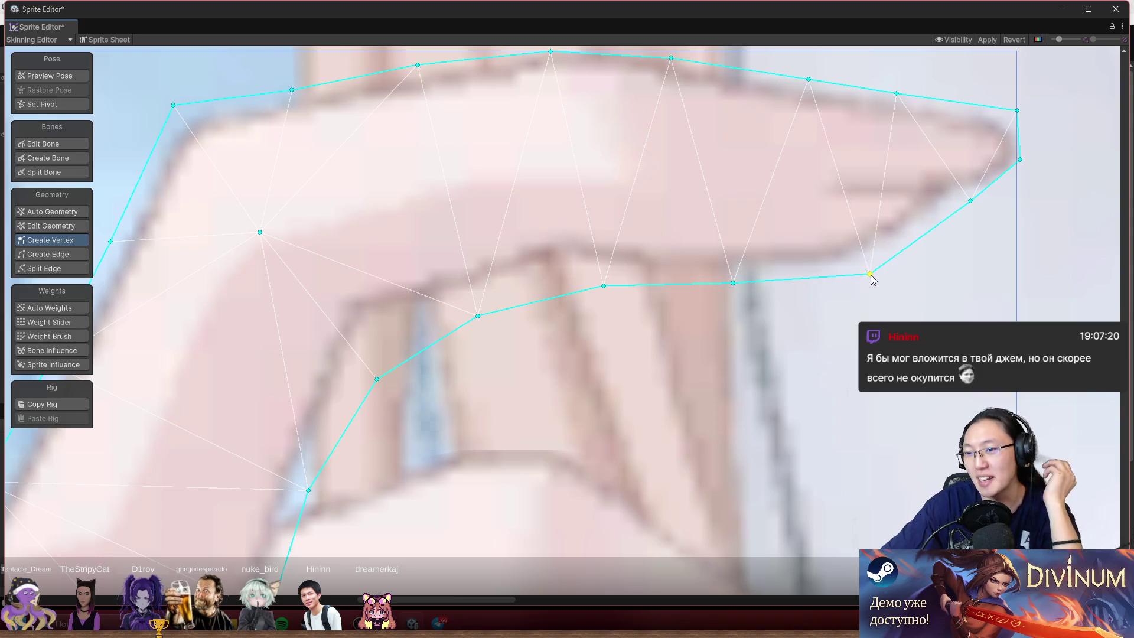
left_click(973, 202)
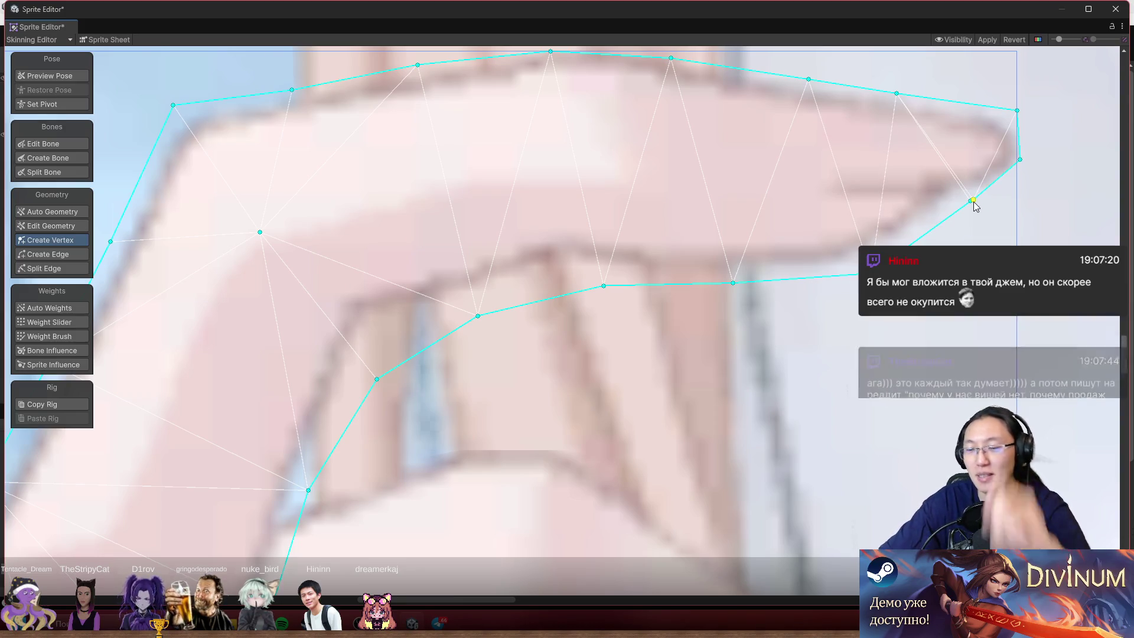
left_click_drag(973, 202, 978, 208)
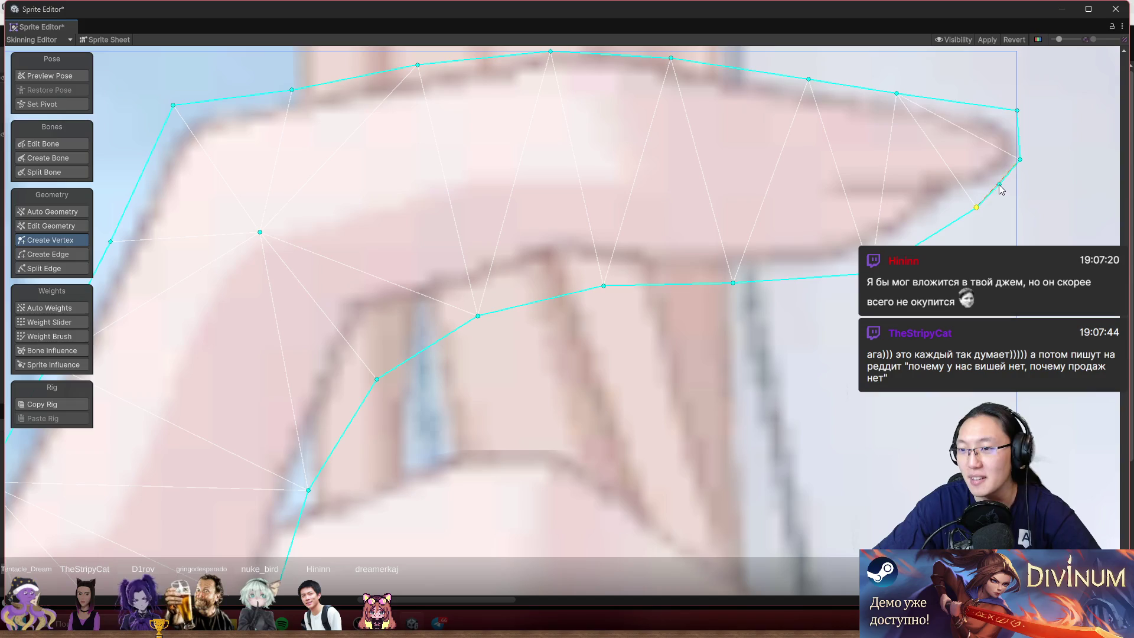
left_click(1017, 188)
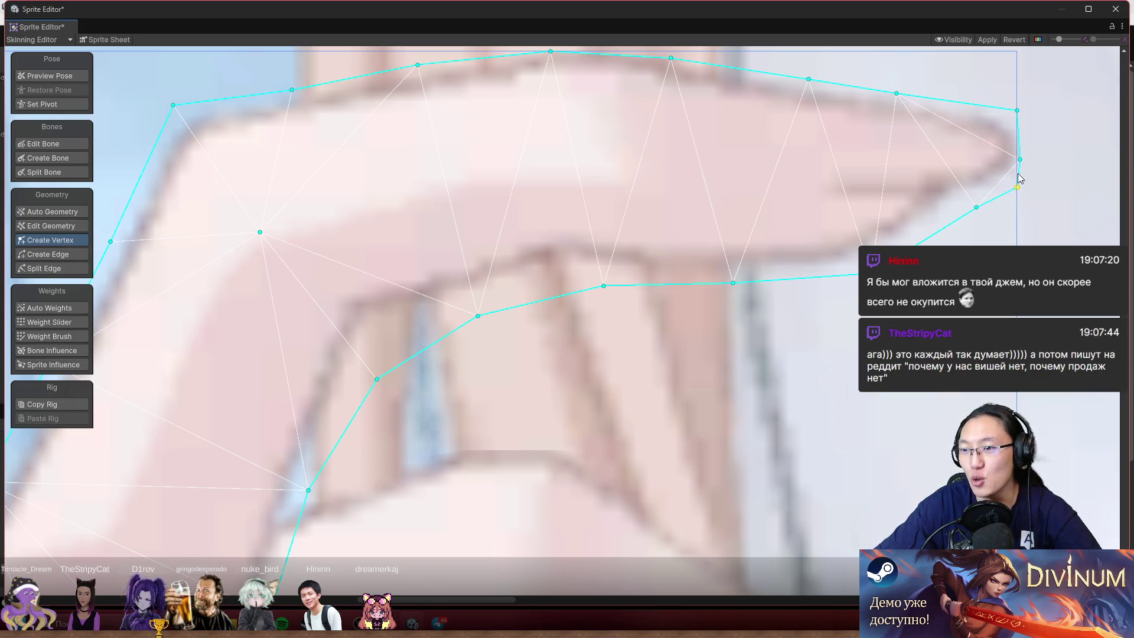
- Raise the inner-edge vertices onto the finger's underside crease
left_click_drag(554, 264, 726, 218)
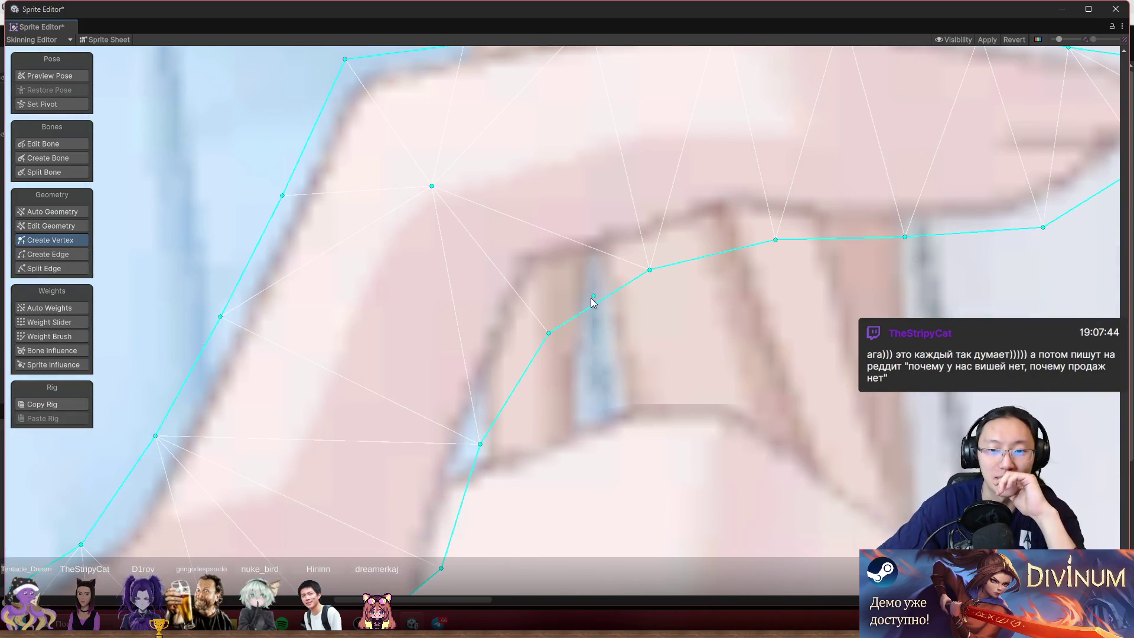
left_click_drag(549, 334, 546, 285)
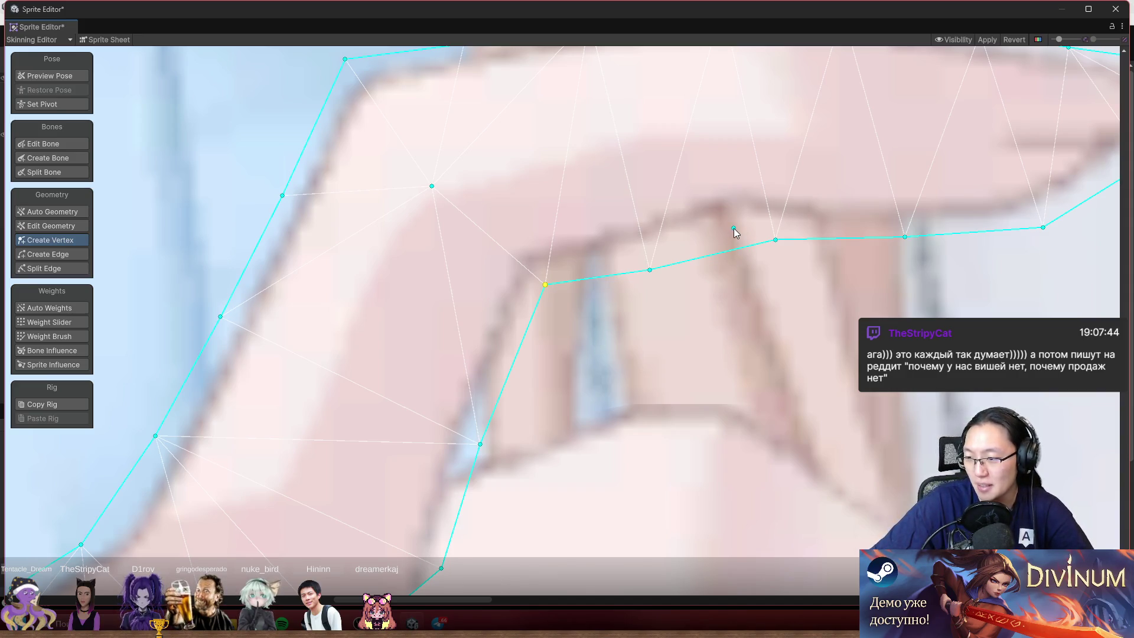
left_click_drag(766, 238, 746, 228)
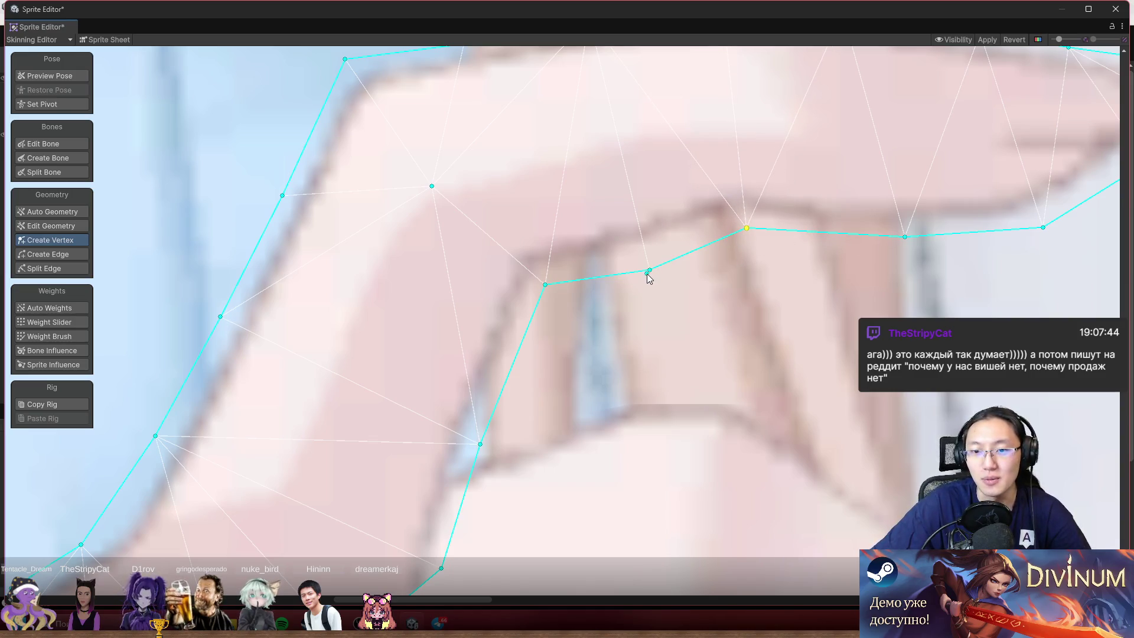
left_click_drag(648, 271, 641, 257)
left_click_drag(538, 353, 663, 229)
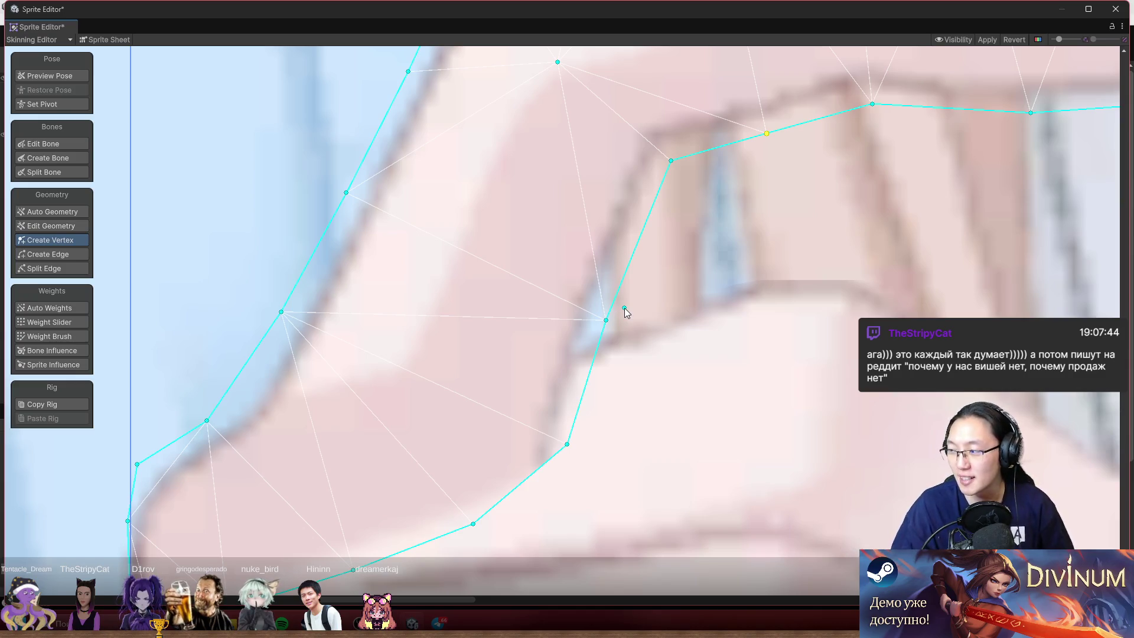
scroll(597, 269, "down", 3)
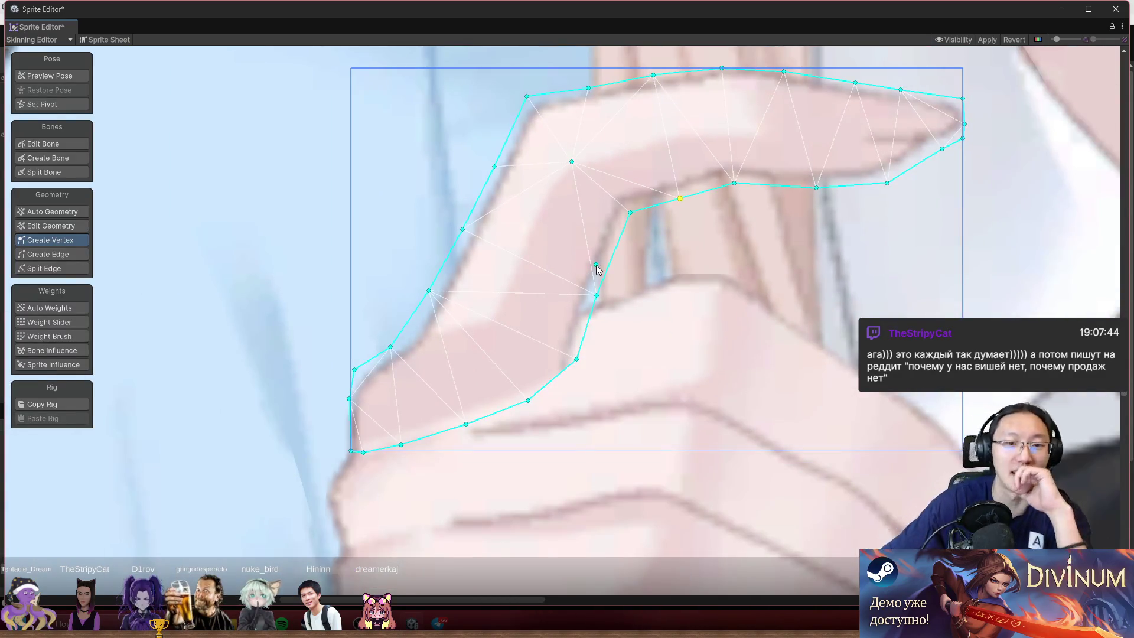
scroll(405, 353, "up", 2)
left_click_drag(419, 344, 444, 303)
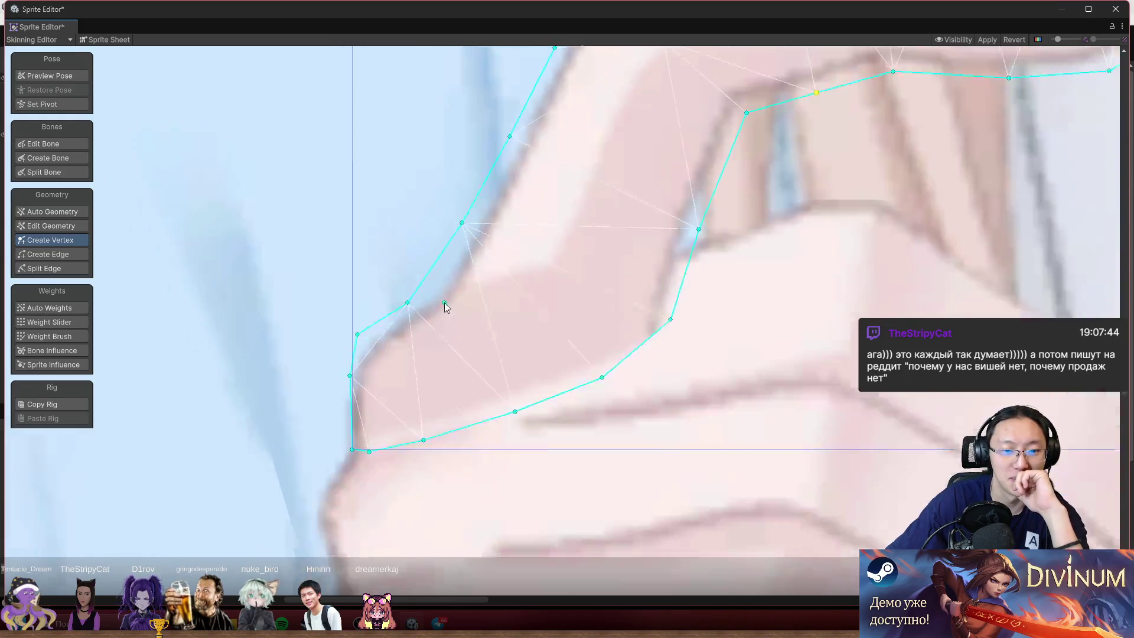
scroll(444, 303, "down", 5)
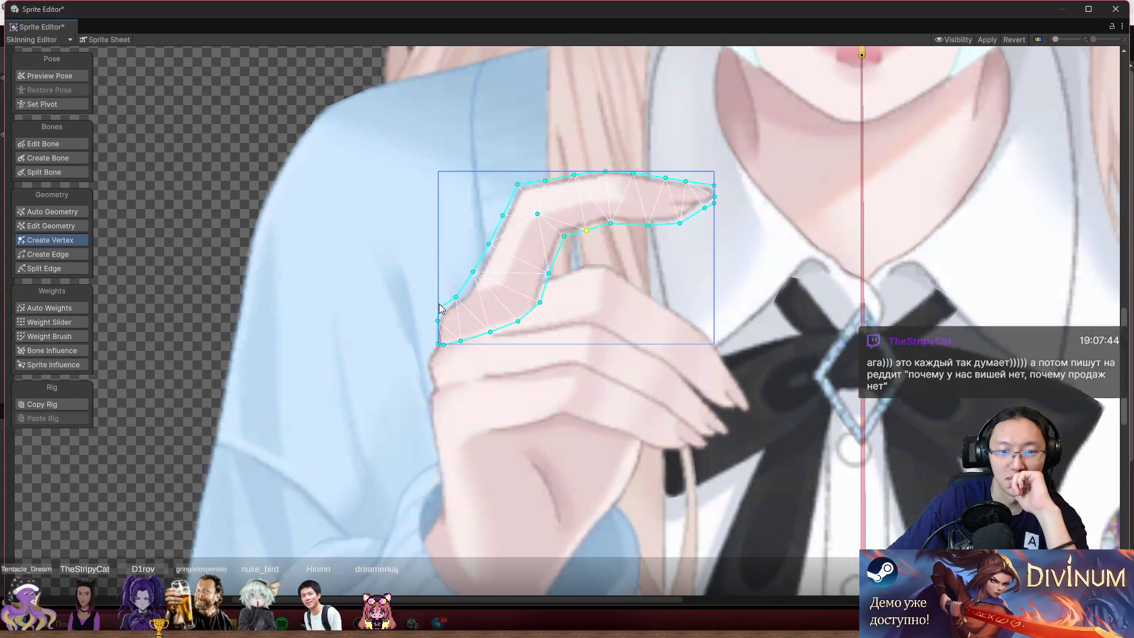
- Add a vertex to the finger mesh and check the outline in Preview Pose
scroll(440, 308, "up", 2)
left_click(532, 301)
left_click_drag(703, 273, 608, 236)
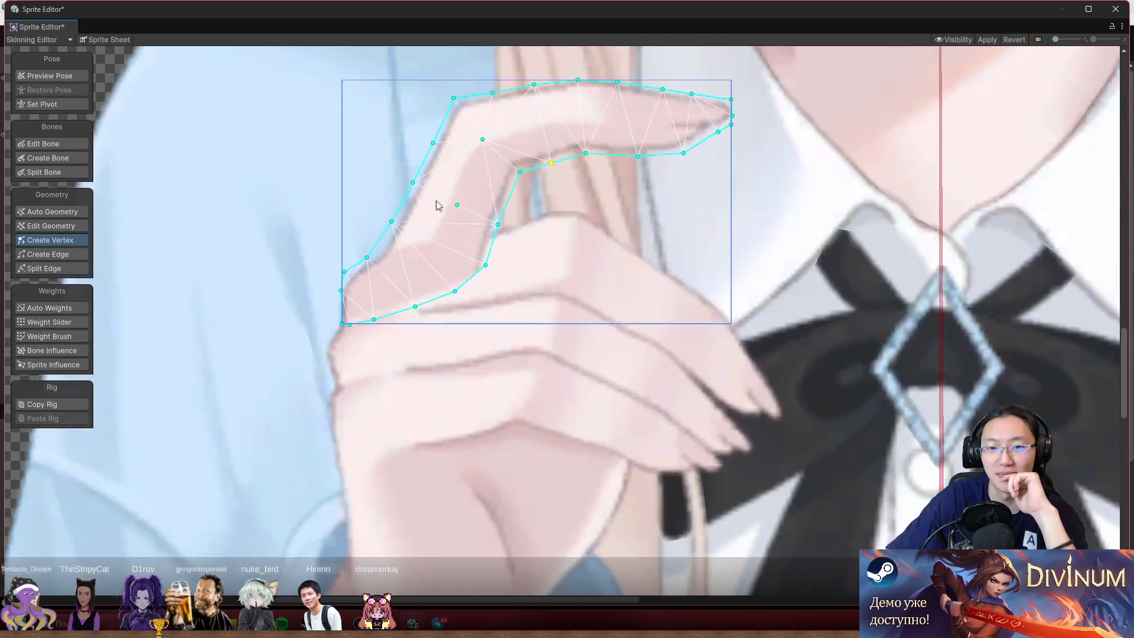
left_click_drag(291, 271, 427, 126)
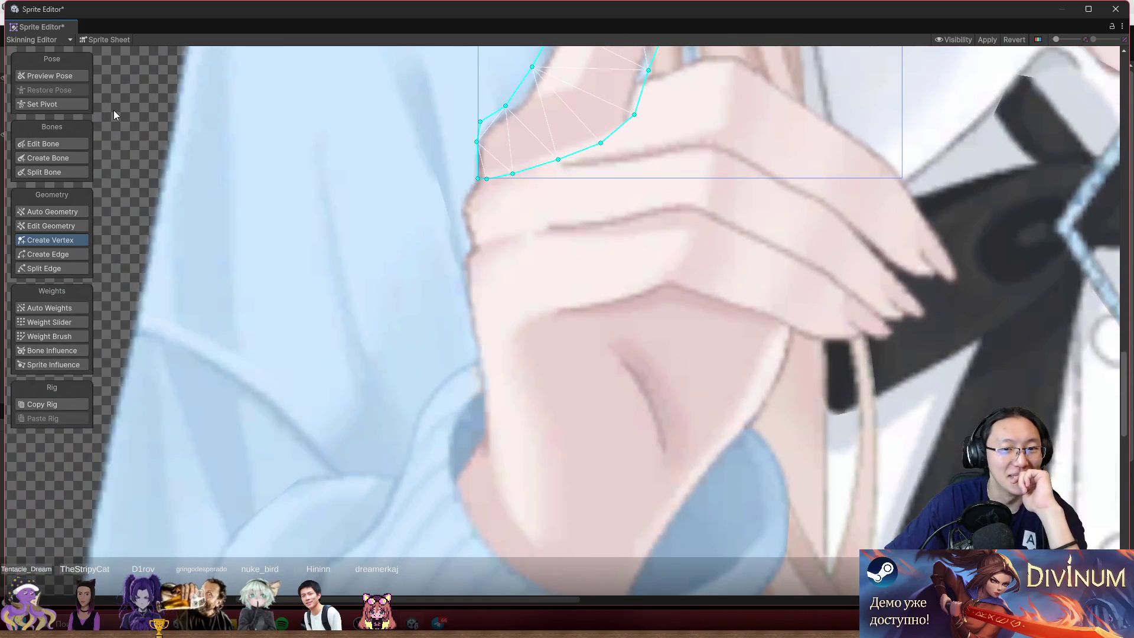
left_click(33, 77)
scroll(467, 225, "up", 5)
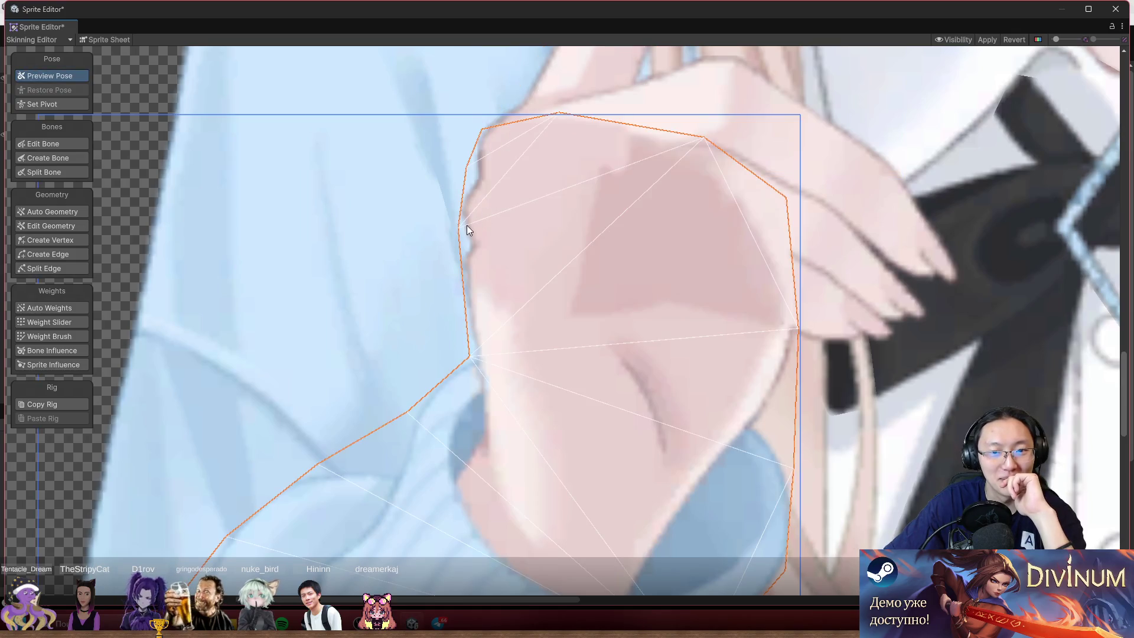
- Back in Create Vertex, add and drag outline points onto the hand's edge
left_click(62, 159)
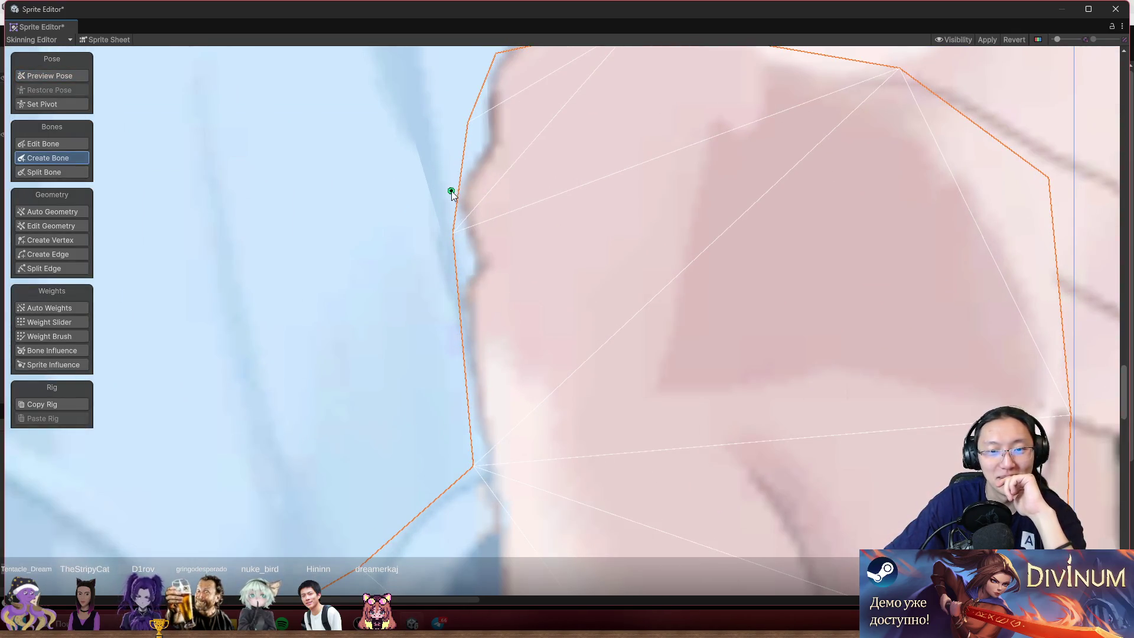
left_click(62, 241)
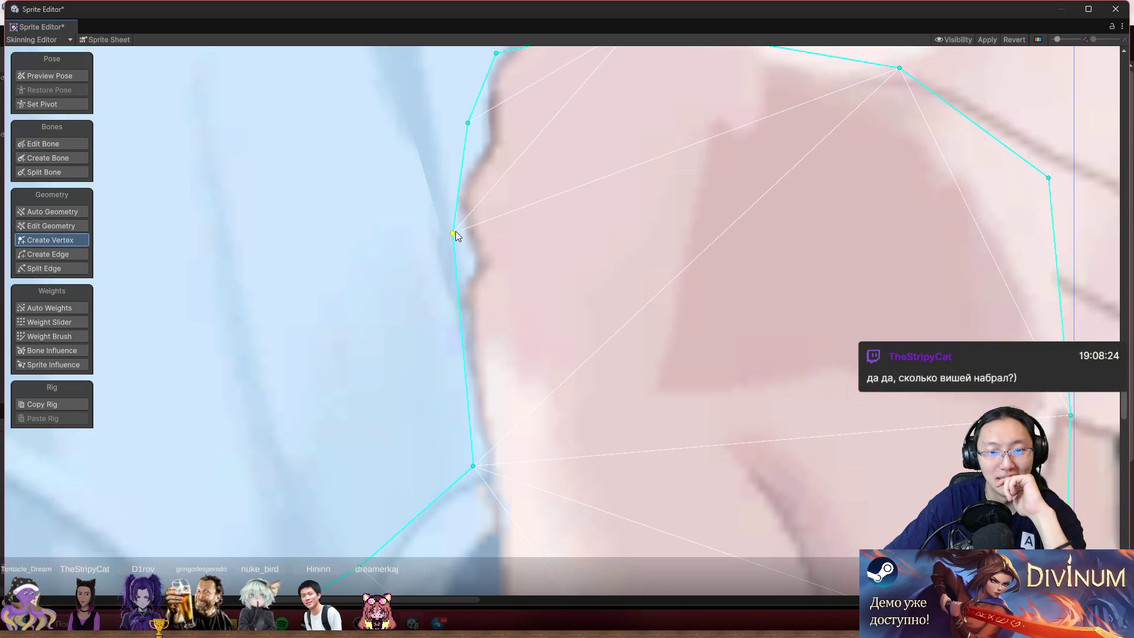
left_click_drag(453, 234, 445, 191)
left_click(456, 284)
mouse_move(456, 284)
left_mouse_down()
mouse_move(438, 349)
mouse_move(447, 339)
left_mouse_up()
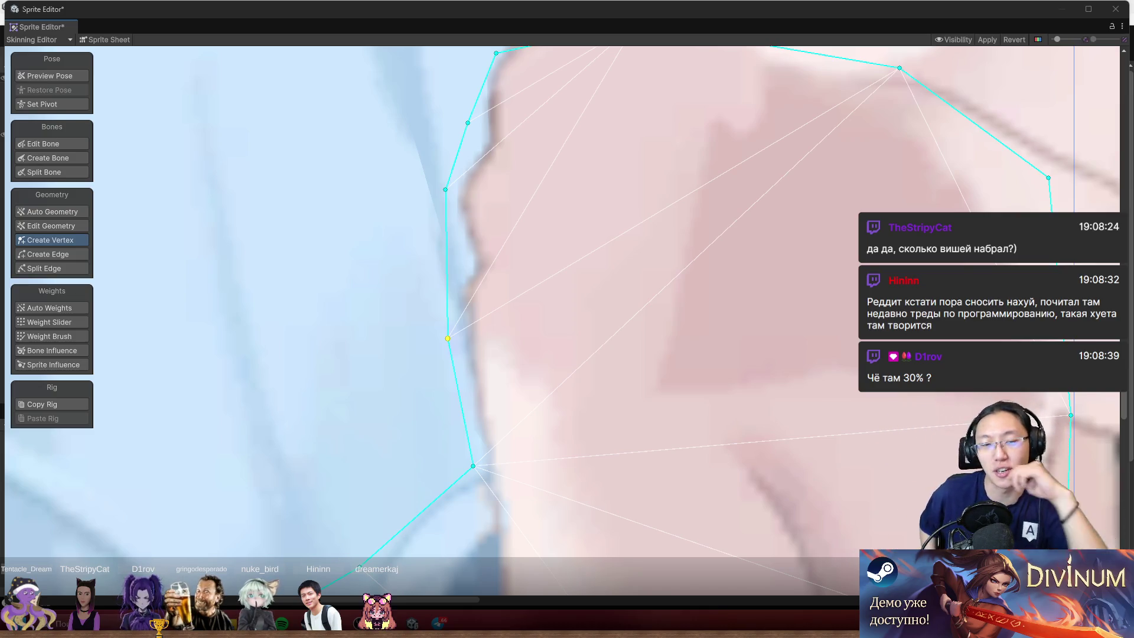
- Add a vertex inside the hand mesh and nudge a nearby vertex upward
left_click(937, 180)
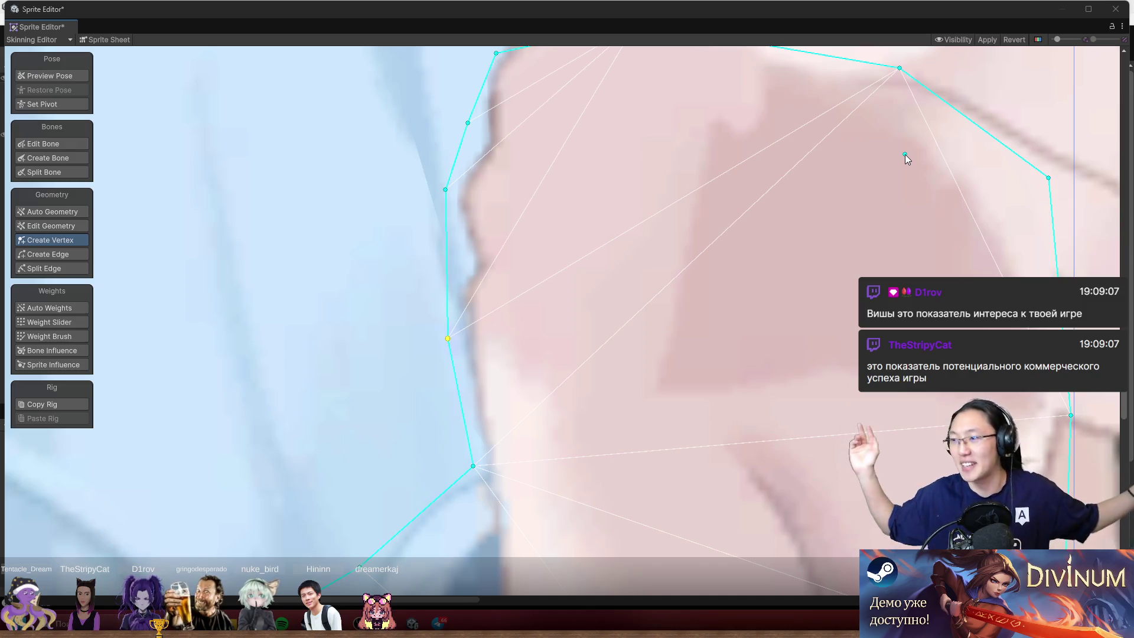
left_click_drag(905, 154, 897, 124)
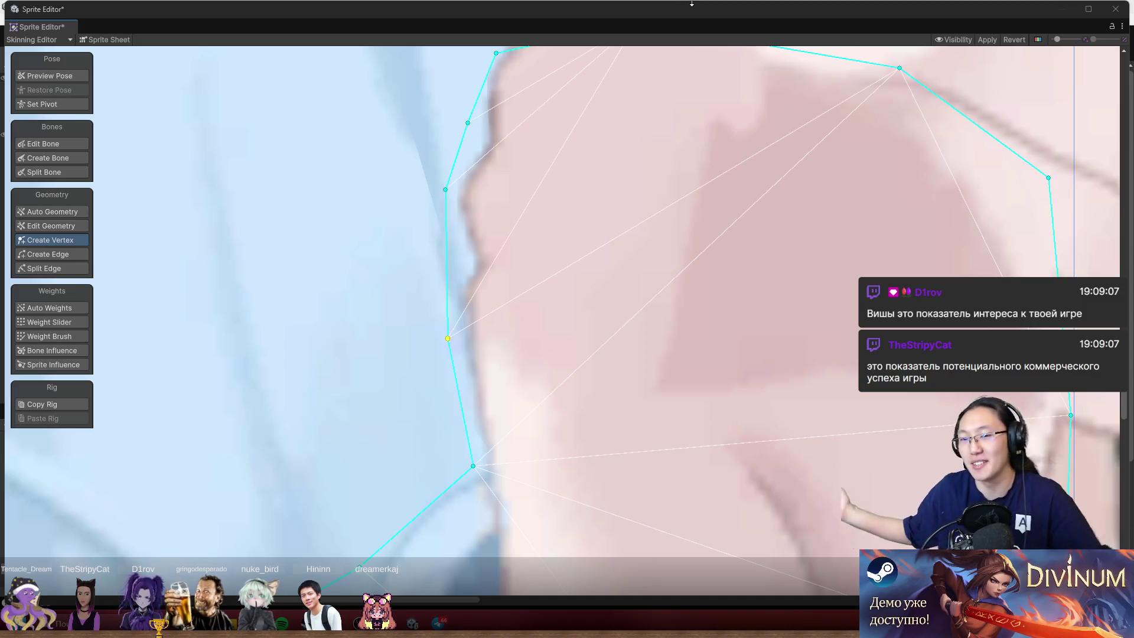
- Add a vertex at the knuckle corner and fit it to the hand's edge, checking Preview Pose
scroll(594, 158, "up", 1)
left_click(538, 303)
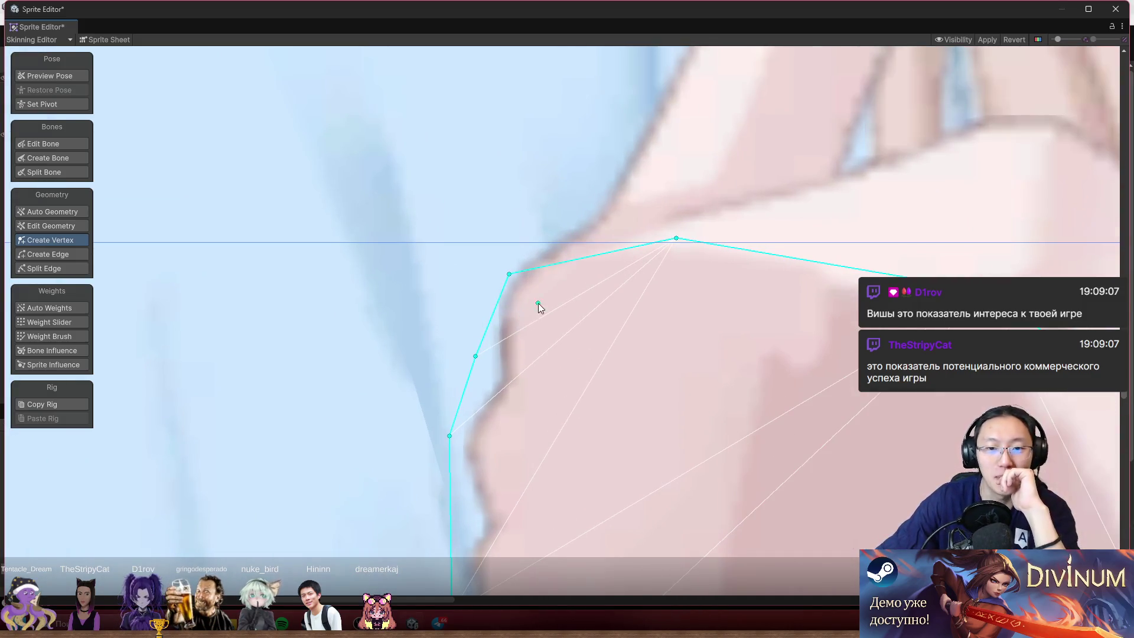
left_click_drag(510, 276, 500, 270)
left_click(50, 76)
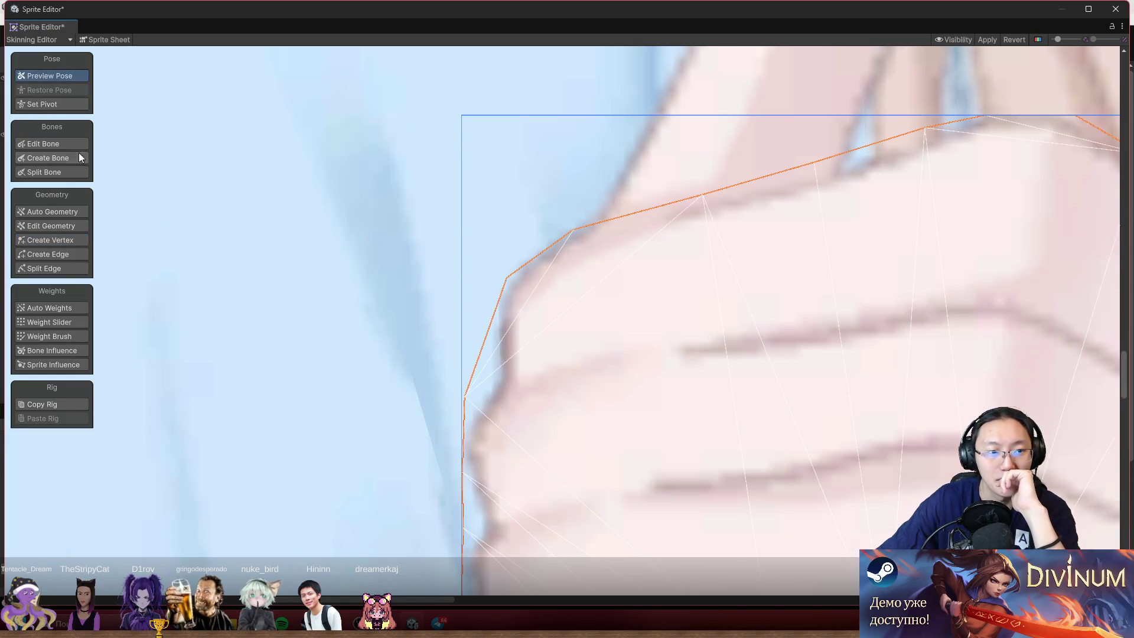
left_click(69, 239)
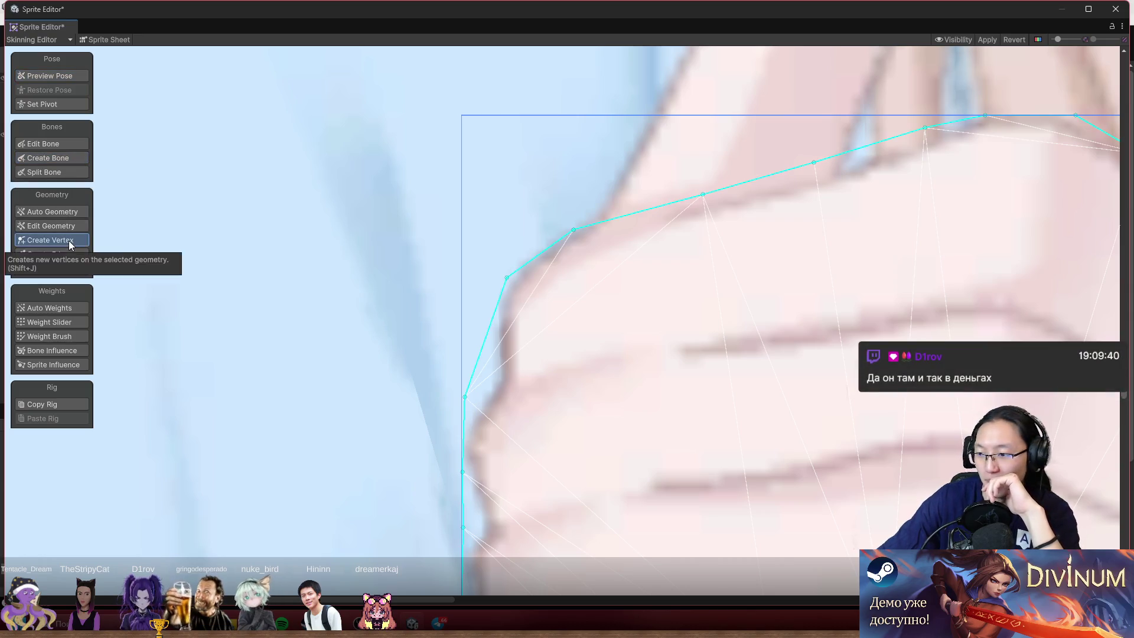
left_click_drag(506, 279, 499, 275)
- Select the finger sprite piece and switch to Edit Geometry
left_click(66, 77)
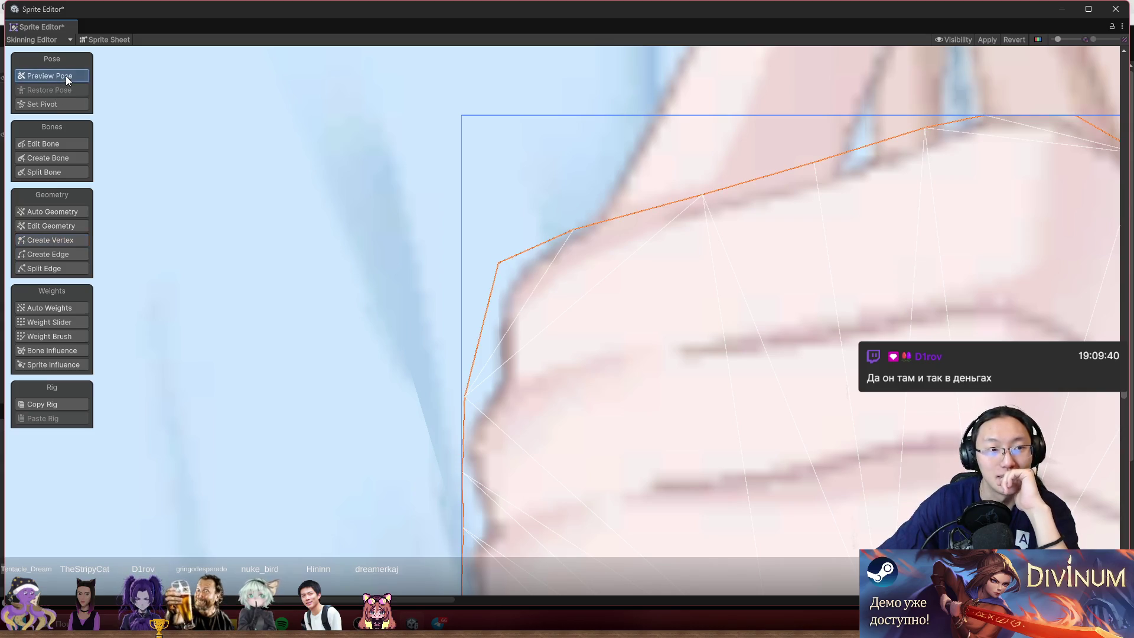
left_click(506, 307)
left_click(512, 311)
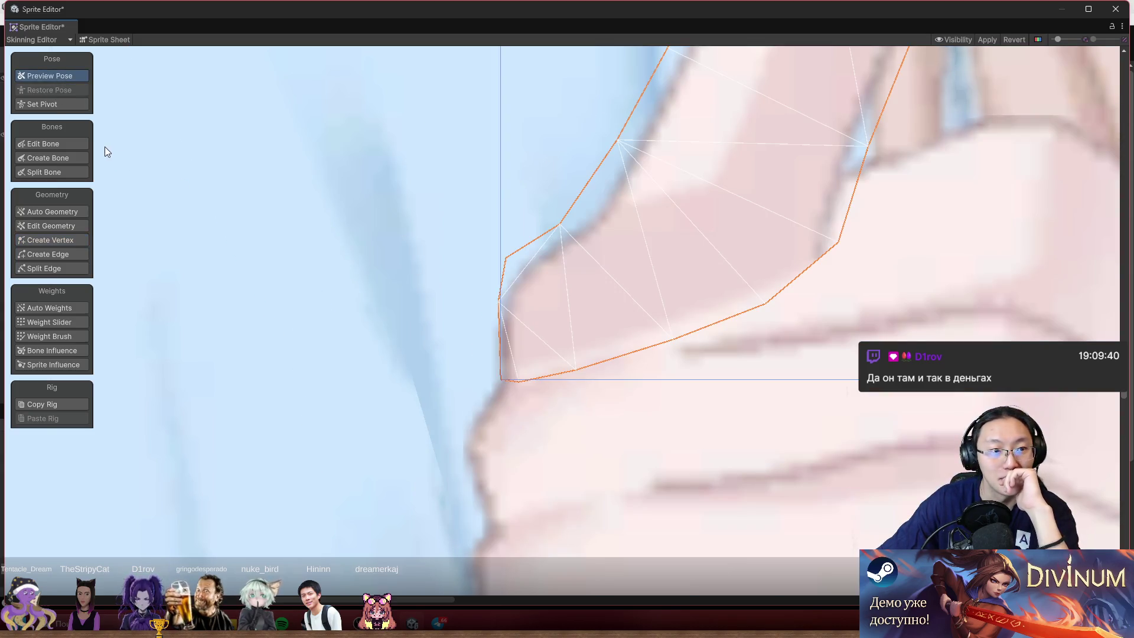
left_click(62, 158)
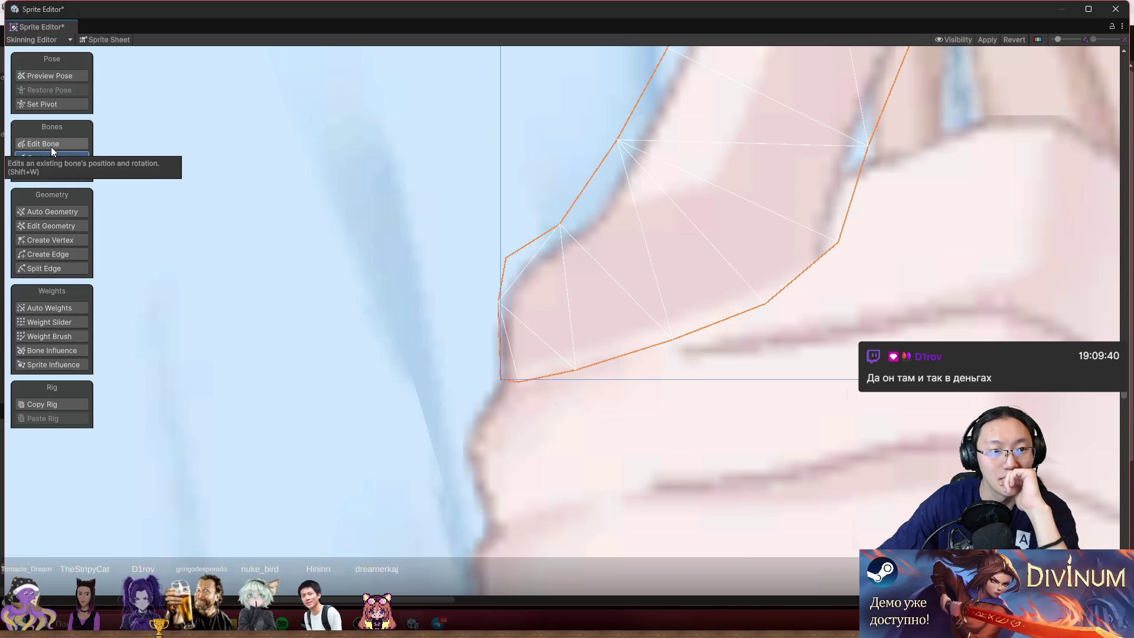
left_click(62, 228)
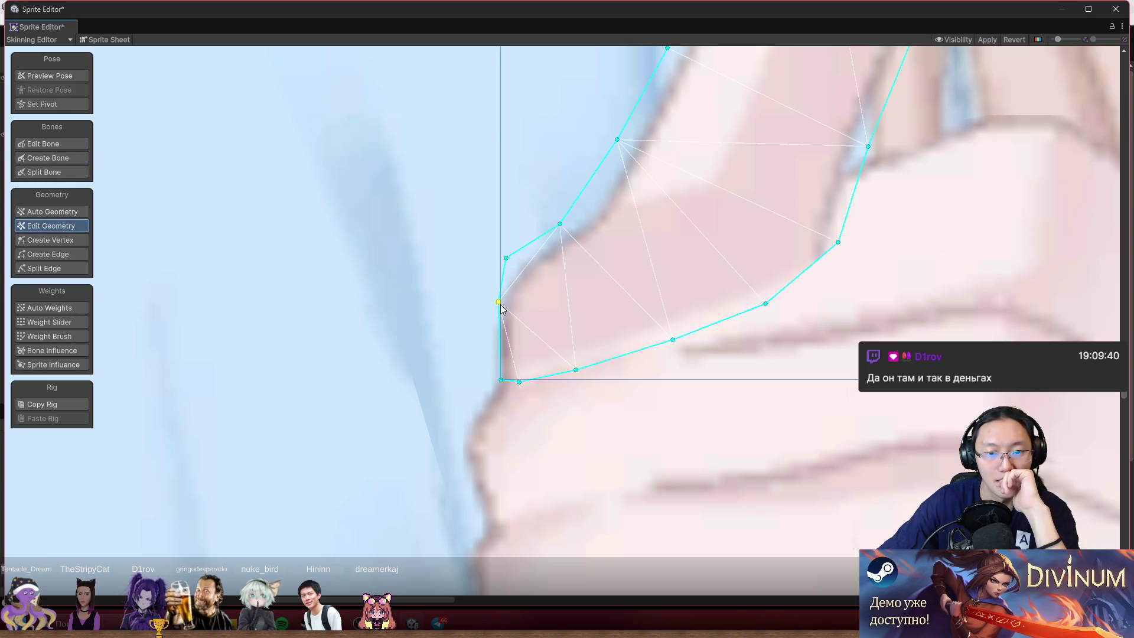
- Inspect the finger mesh in Preview Pose, zooming in and out
left_click(33, 75)
scroll(565, 423, "up", 2)
scroll(513, 352, "up", 3)
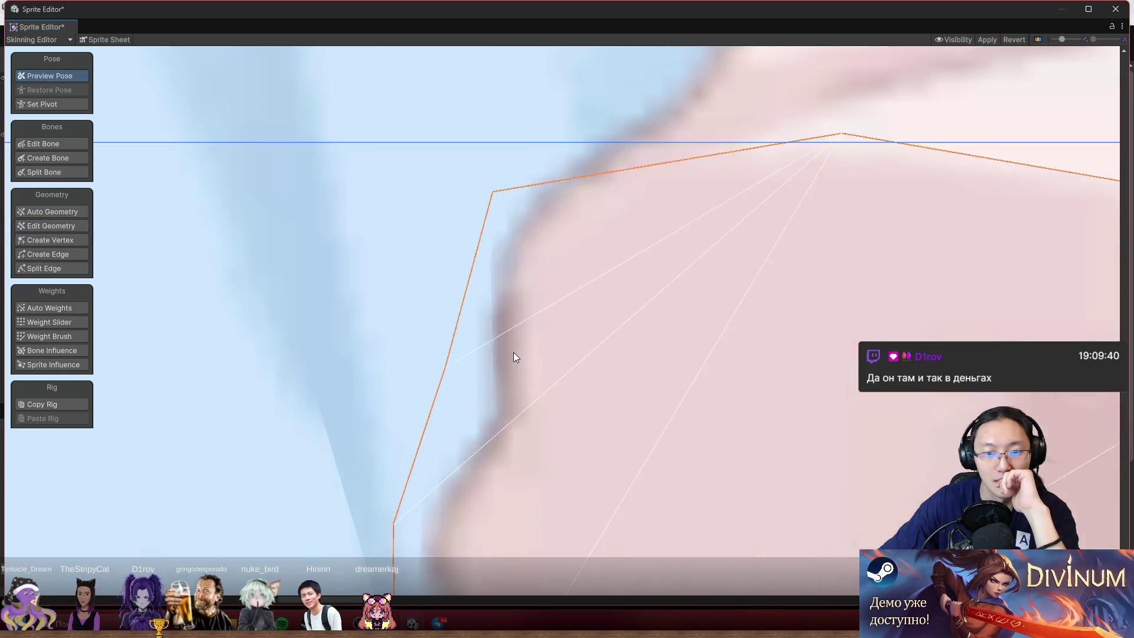
scroll(488, 278, "down", 5)
scroll(520, 274, "down", 4)
scroll(176, 66, "up", 4)
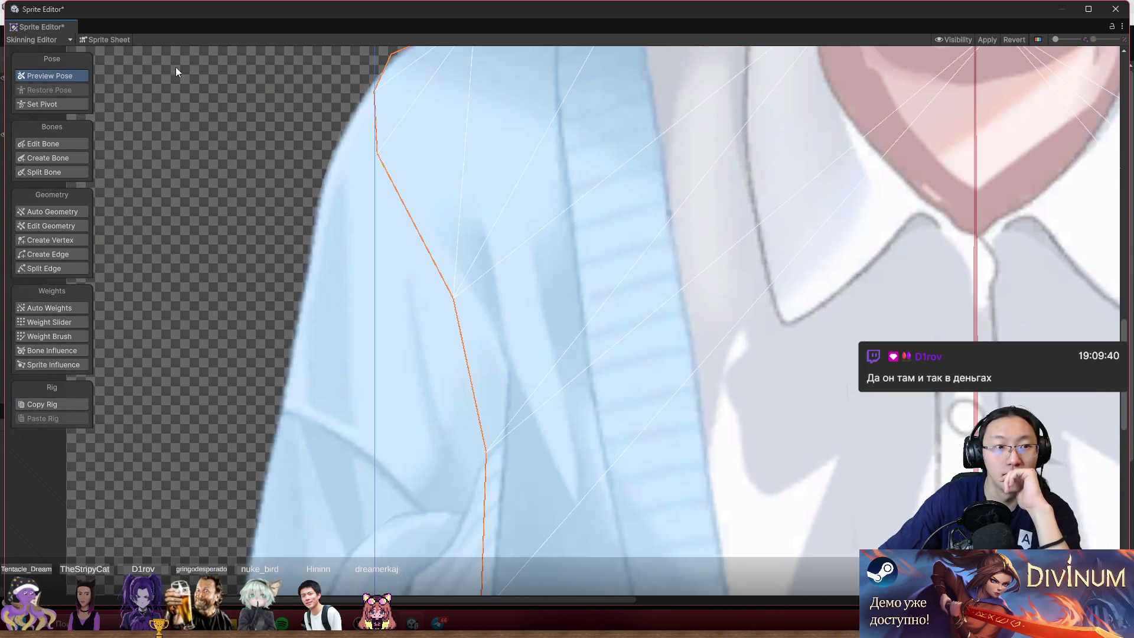
- Show the Sprite Sheet view and select the clenched-hand sprite, zooming to review its dense mesh
left_click(119, 42)
scroll(437, 201, "up", 5)
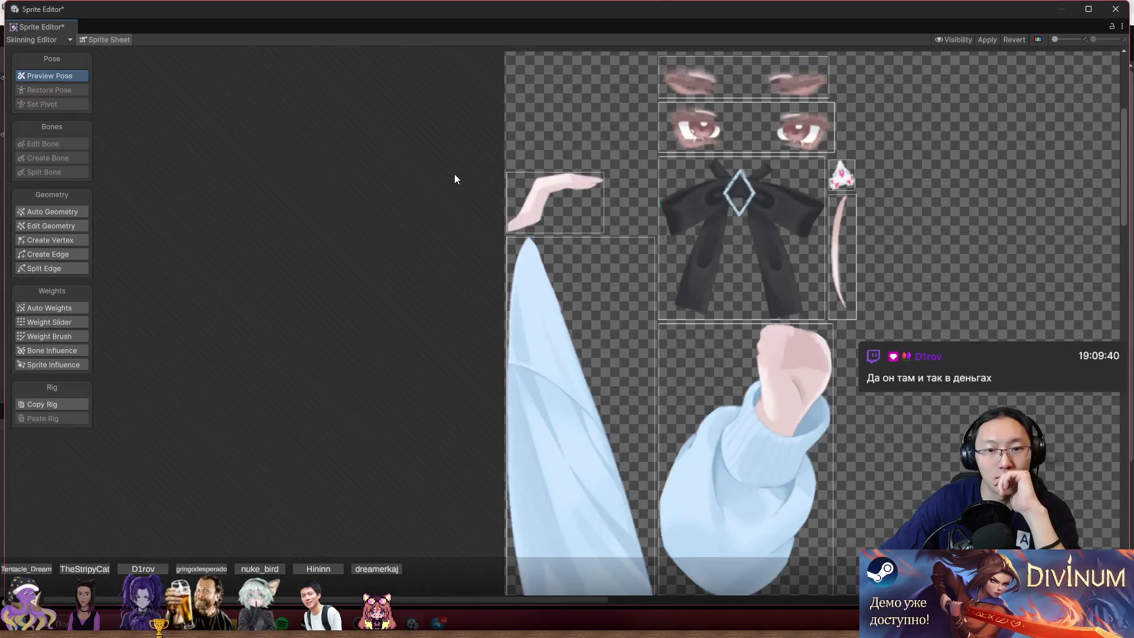
scroll(514, 223, "up", 5)
left_click(549, 253)
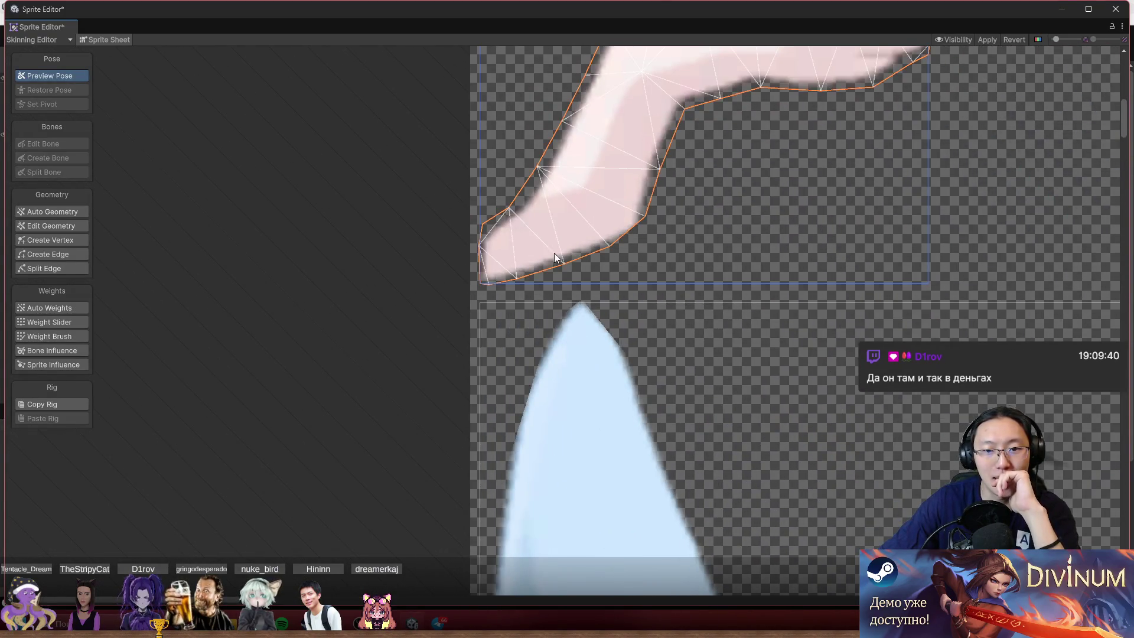
scroll(487, 264, "down", 10)
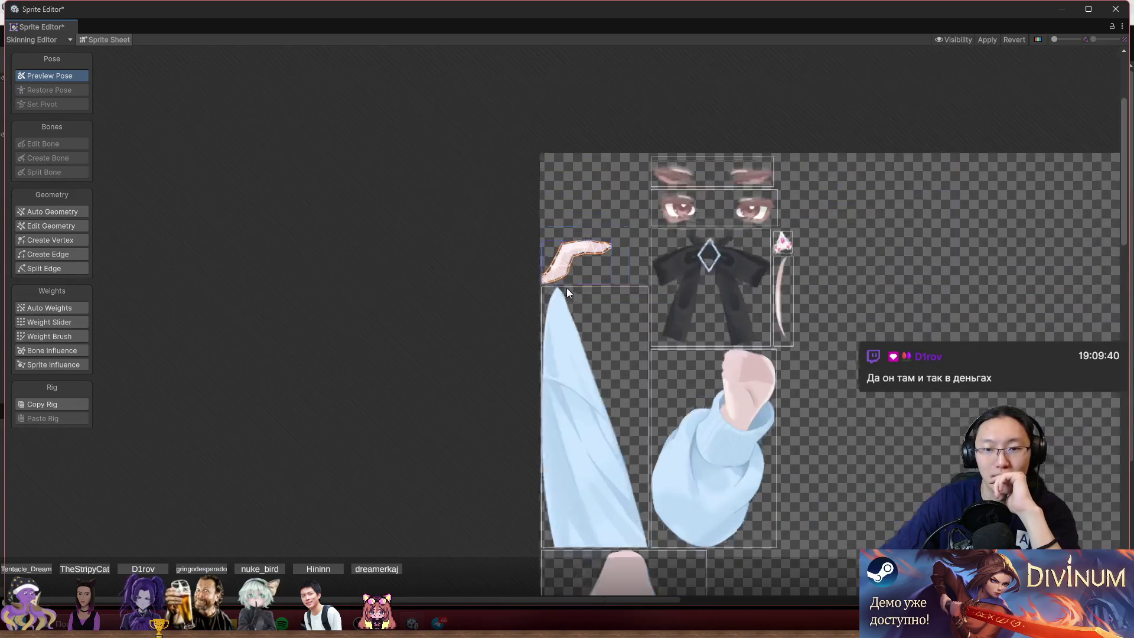
scroll(663, 198, "down", 10)
scroll(634, 380, "right", 3)
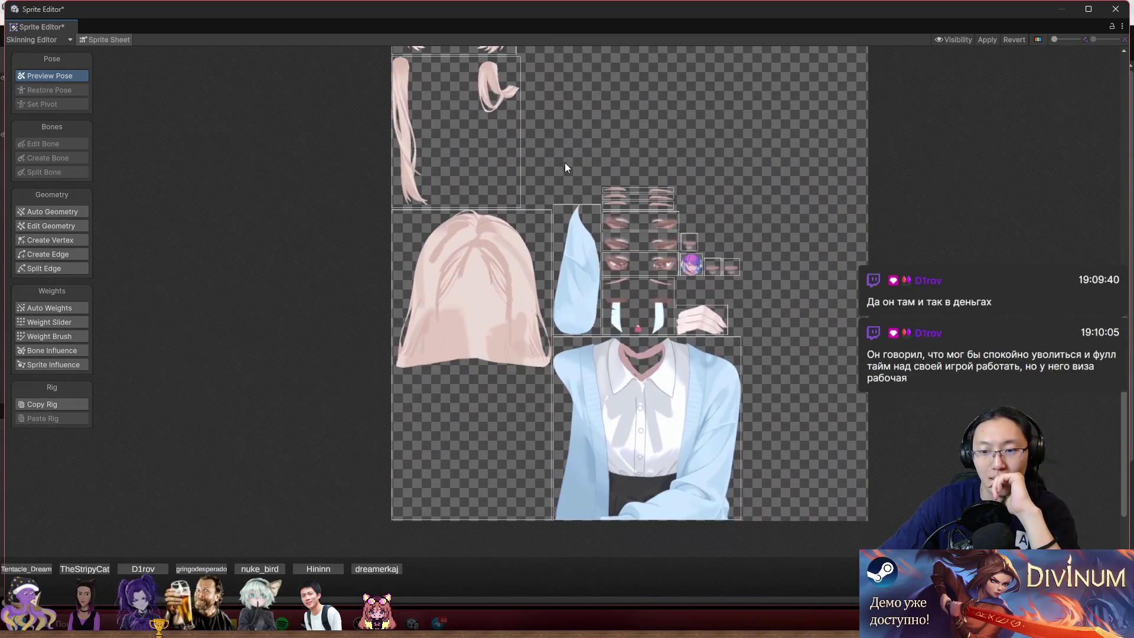
scroll(679, 269, "up", 10)
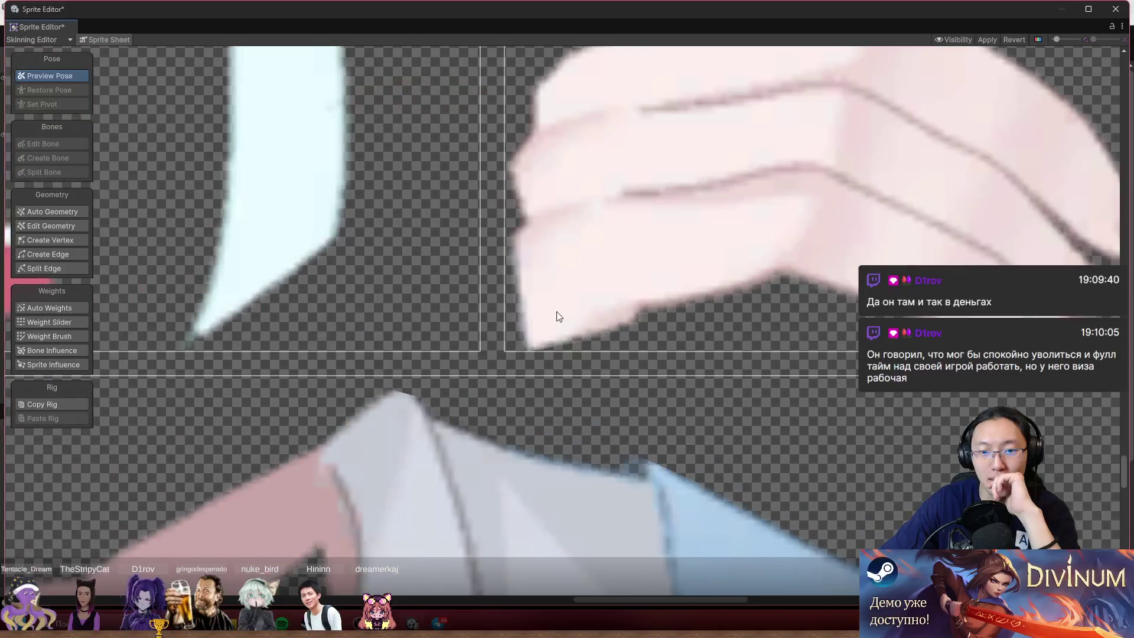
scroll(539, 304, "down", 5)
scroll(539, 305, "up", 3)
scroll(541, 305, "down", 4)
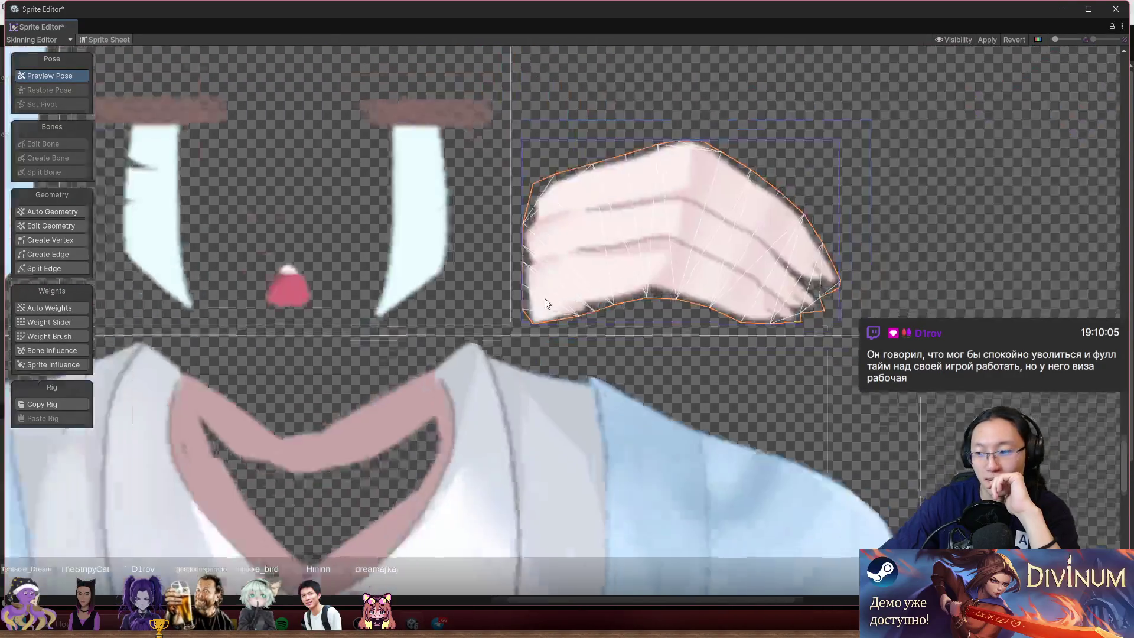
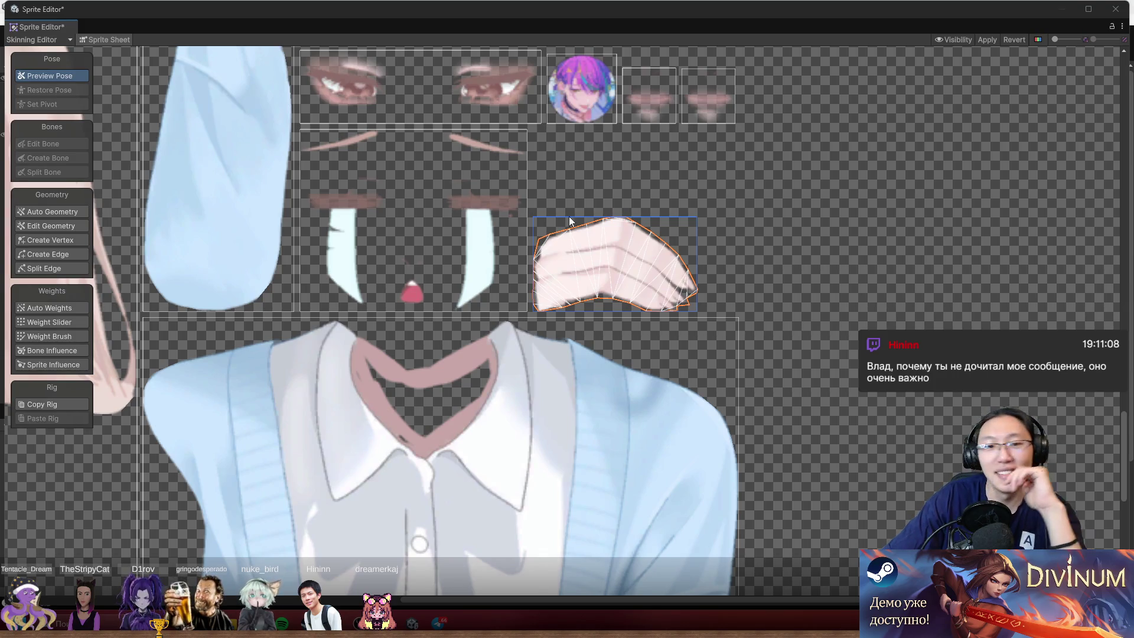
- Select the curved hair strand sprite and enter Edit Geometry mode
scroll(569, 216, "down", 6)
scroll(544, 327, "up", 4)
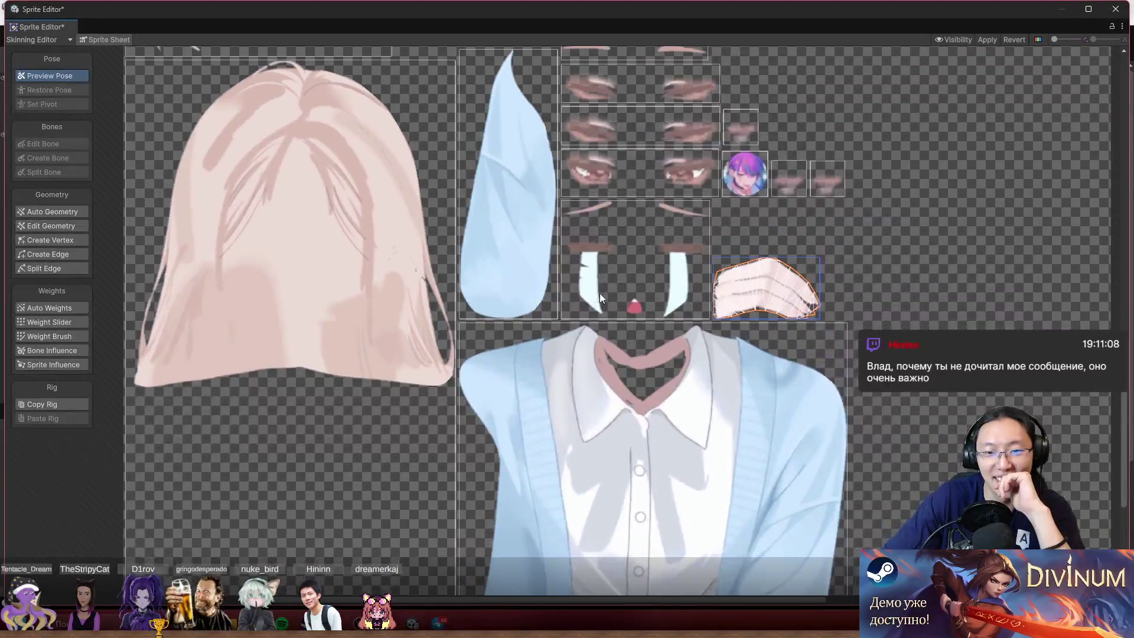
scroll(600, 293, "down", 2)
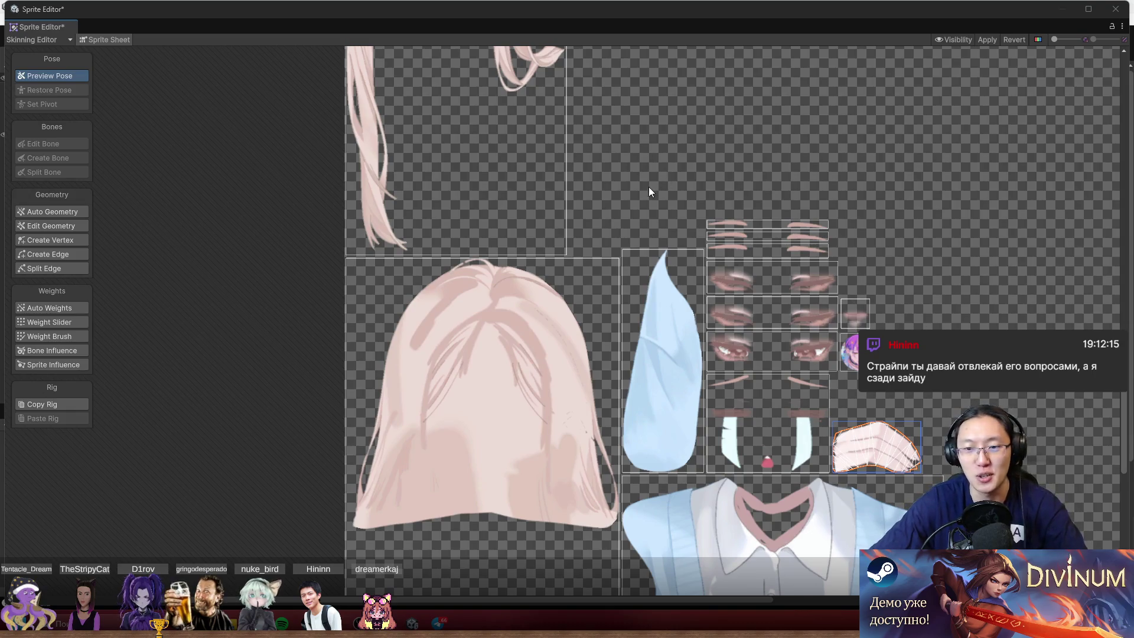
scroll(572, 230, "up", 2)
scroll(575, 350, "up", 3)
scroll(378, 172, "up", 5)
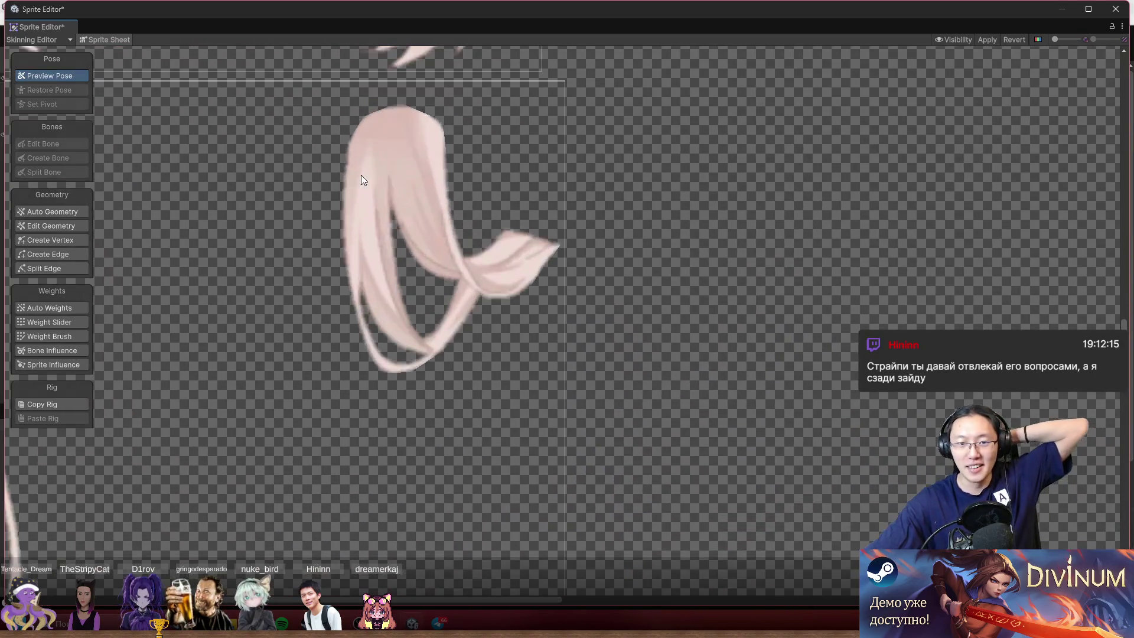
left_click_drag(422, 241, 556, 324)
left_click(516, 234)
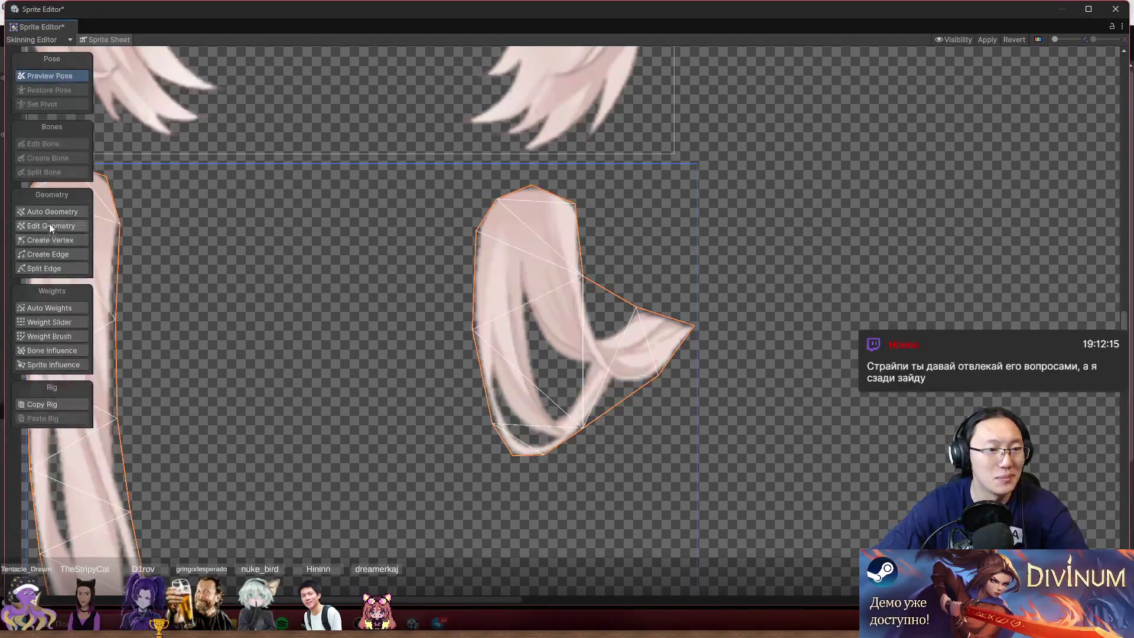
scroll(707, 280, "down", 5)
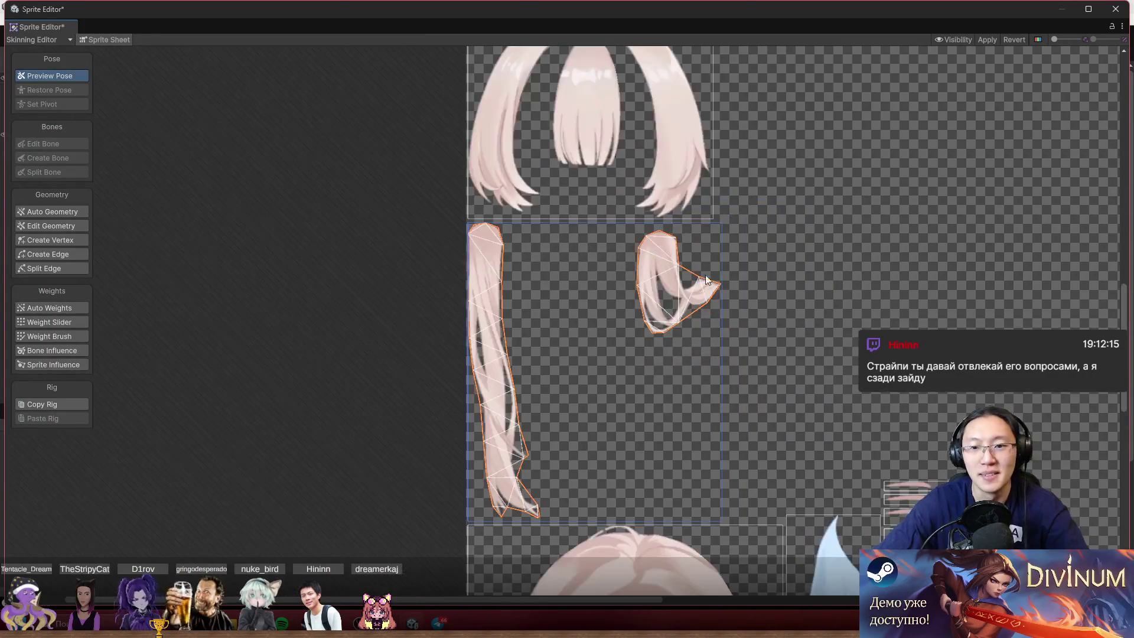
scroll(649, 266, "up", 2)
left_click(42, 238)
left_click(49, 228)
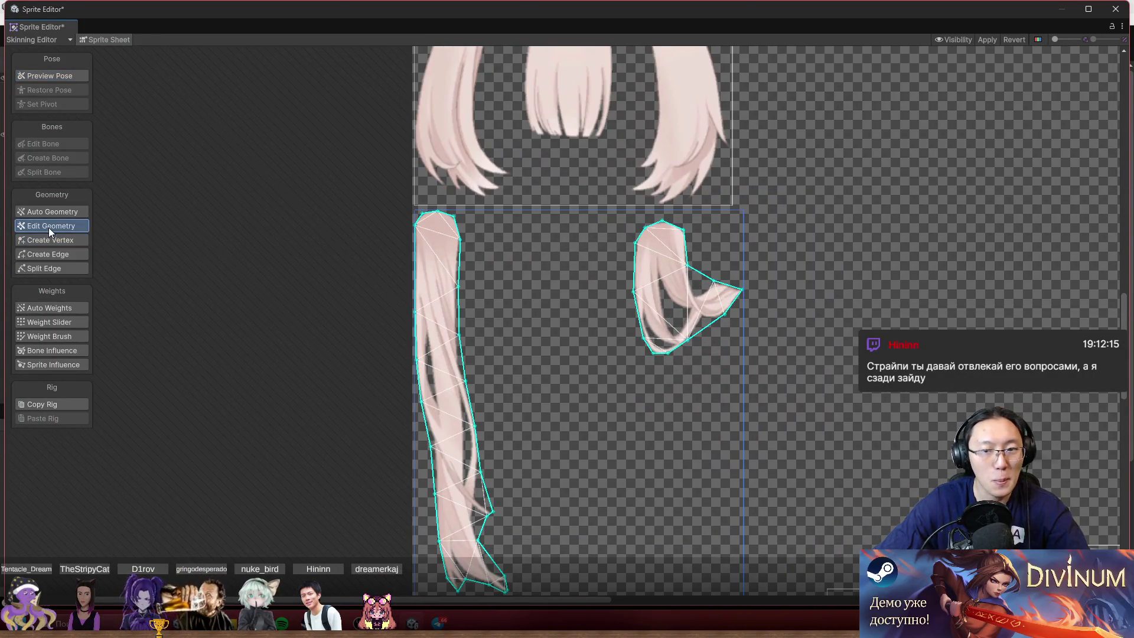
scroll(685, 233, "up", 5)
- Raise the top vertices to the hair edge, then add vertices on the strand's right and left outlines
left_click_drag(596, 208, 594, 195)
left_click_drag(763, 217, 763, 195)
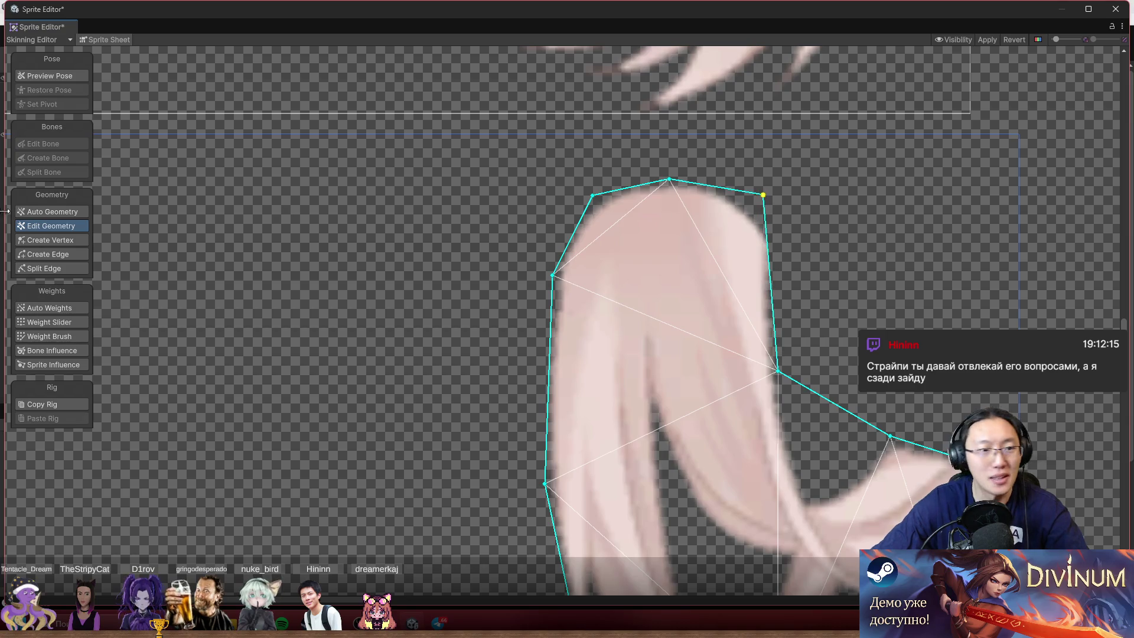
left_click(50, 240)
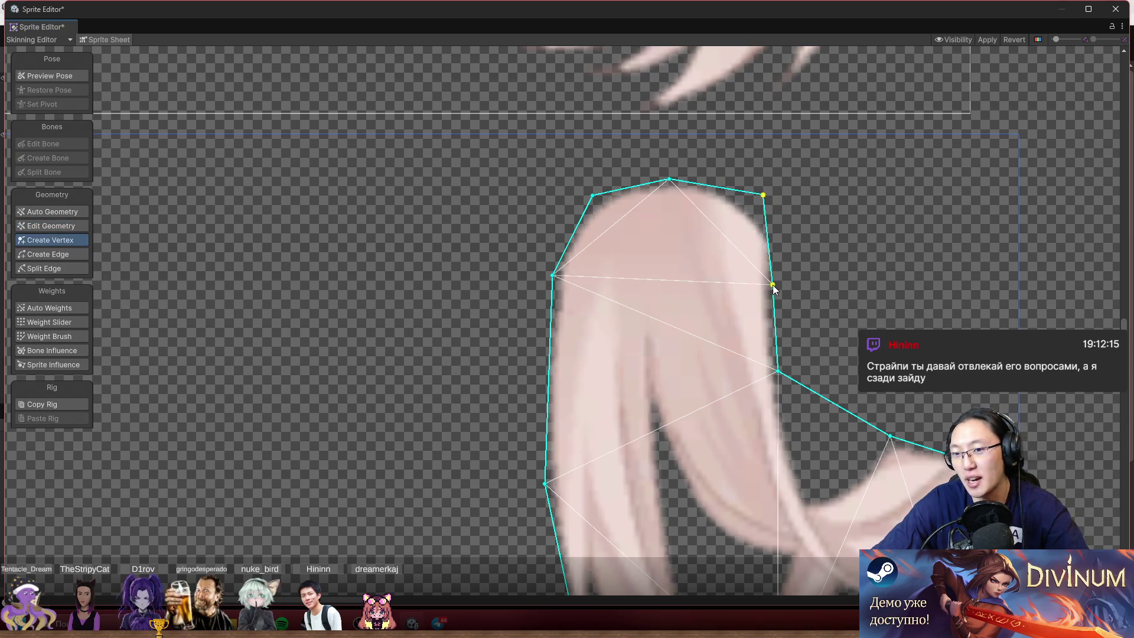
left_click_drag(773, 287, 781, 266)
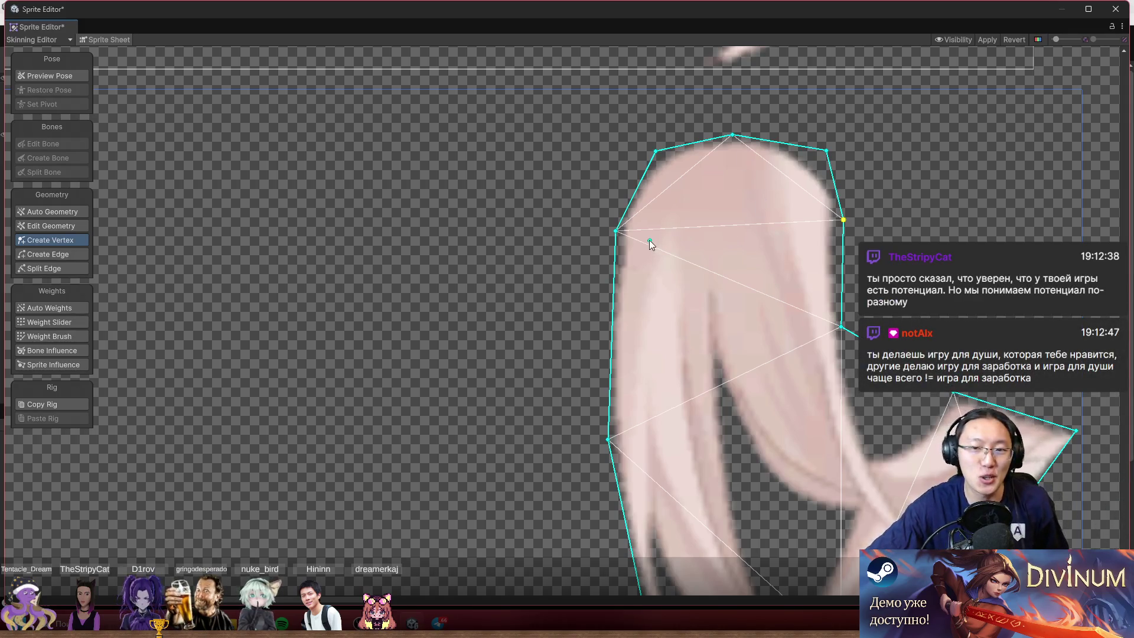
scroll(650, 241, "up", 3)
mouse_move(615, 201)
left_mouse_down()
mouse_move(566, 234)
mouse_move(482, 233)
mouse_move(463, 204)
left_mouse_up()
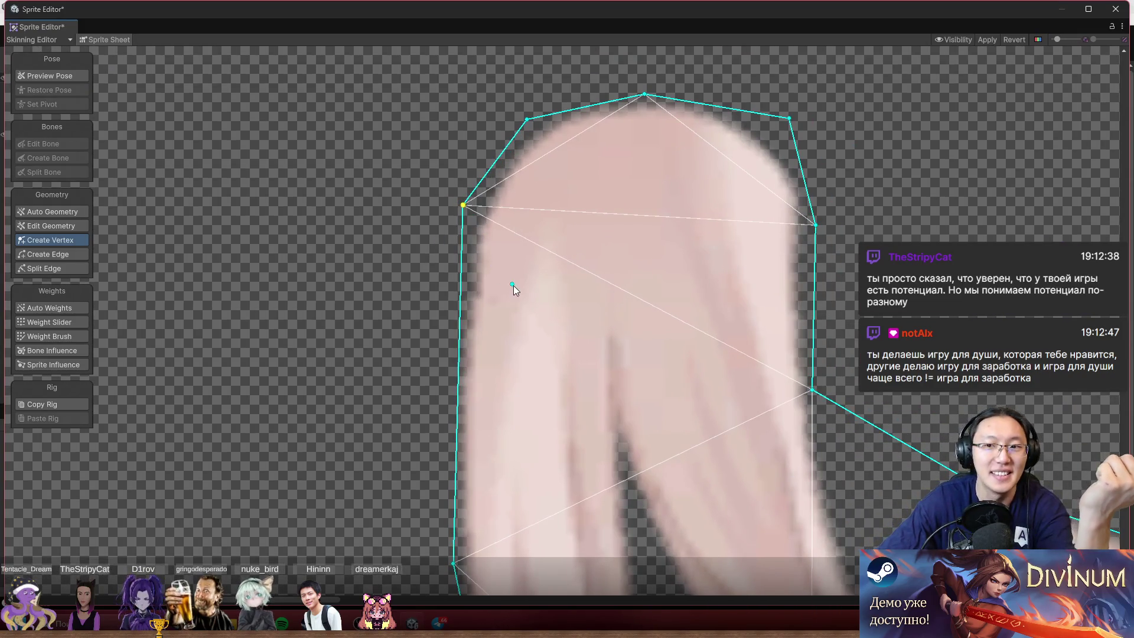
scroll(735, 219, "down", 3)
left_click(484, 289)
- Add and drag vertices along the lower-left and bottom edges to follow the hair tip
scroll(475, 275, "right", 2)
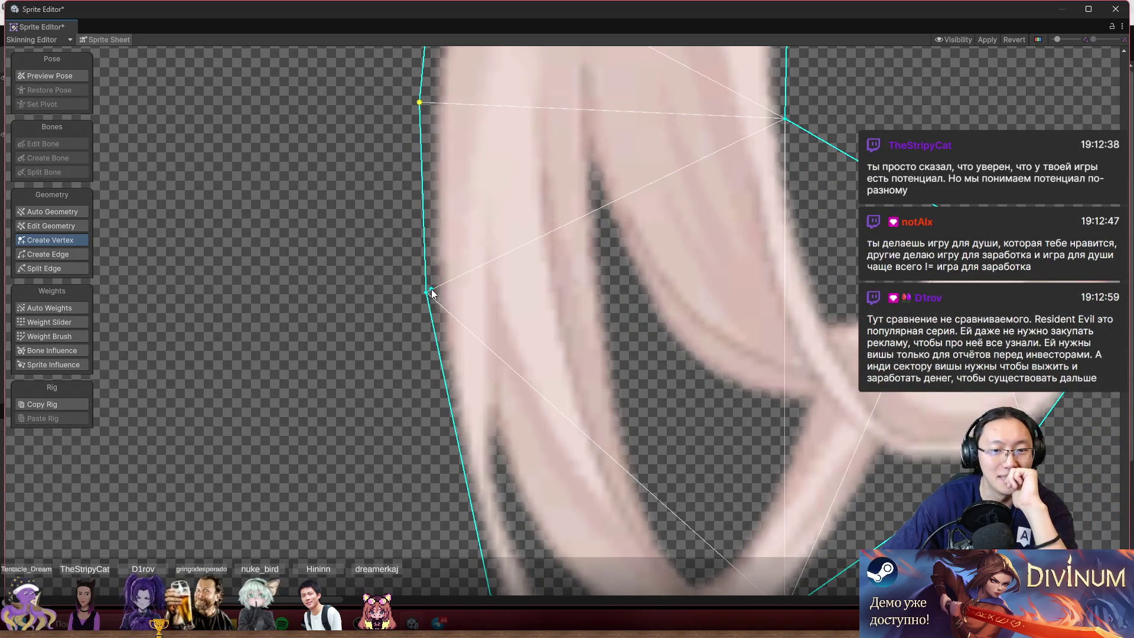
scroll(461, 188, "down", 5)
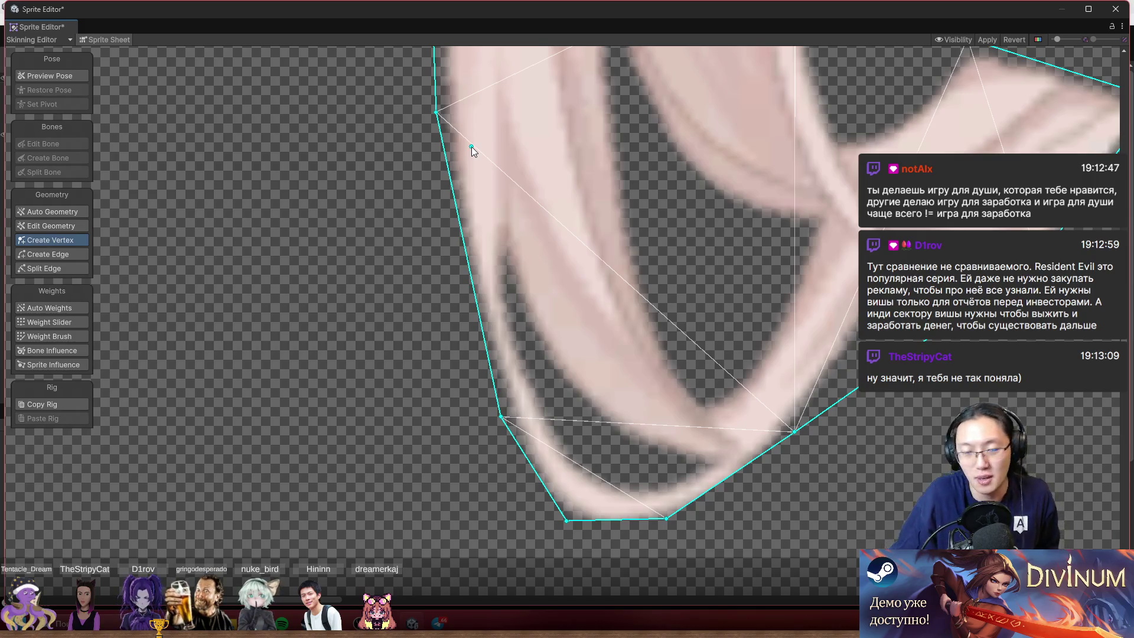
left_click(467, 244)
left_click_drag(467, 244, 454, 259)
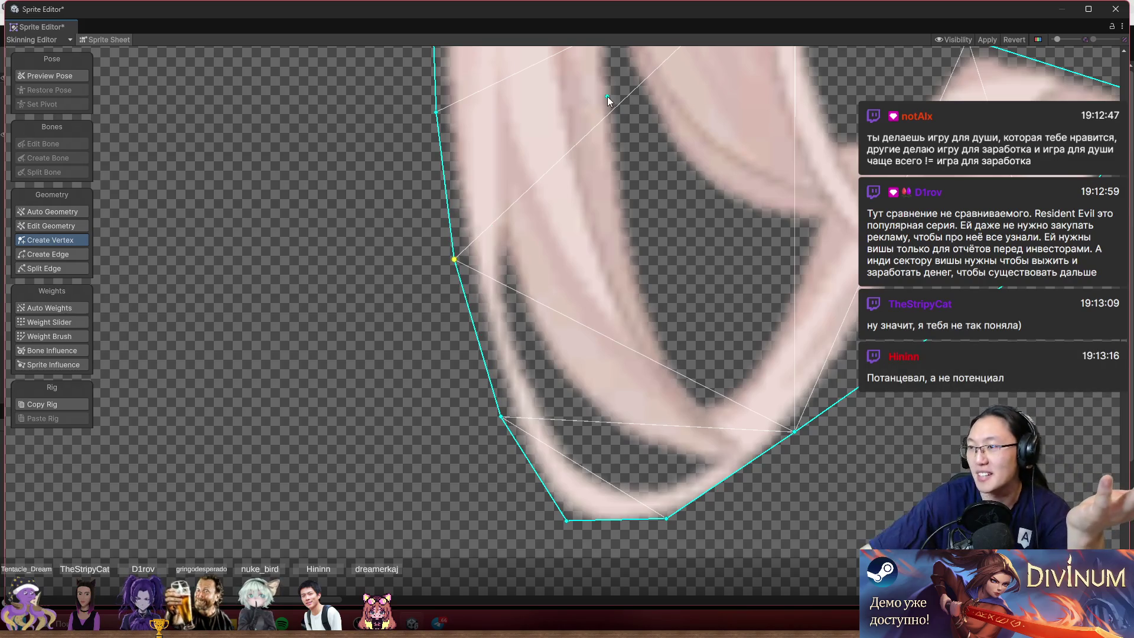
scroll(510, 354, "up", 1)
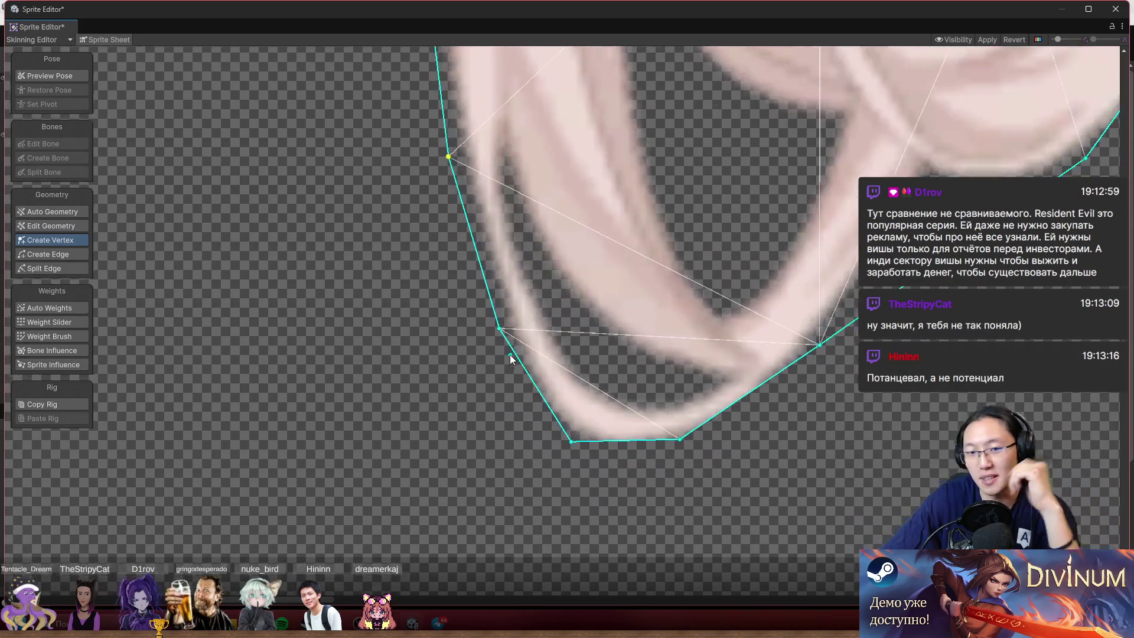
scroll(509, 355, "up", 1)
mouse_move(578, 398)
left_mouse_down()
mouse_move(467, 356)
mouse_move(429, 305)
left_mouse_up()
mouse_move(498, 325)
left_mouse_down()
mouse_move(520, 361)
mouse_move(501, 381)
mouse_move(470, 361)
mouse_move(553, 376)
mouse_move(674, 345)
left_mouse_up()
left_click(530, 359)
left_click_drag(763, 275, 588, 356)
- Fine-tune an outline vertex and add a vertex on the strand's inner outline
scroll(591, 366, "up", 2)
scroll(611, 395, "down", 3)
left_click_drag(586, 400, 599, 400)
scroll(771, 384, "up", 2)
scroll(671, 426, "down", 2)
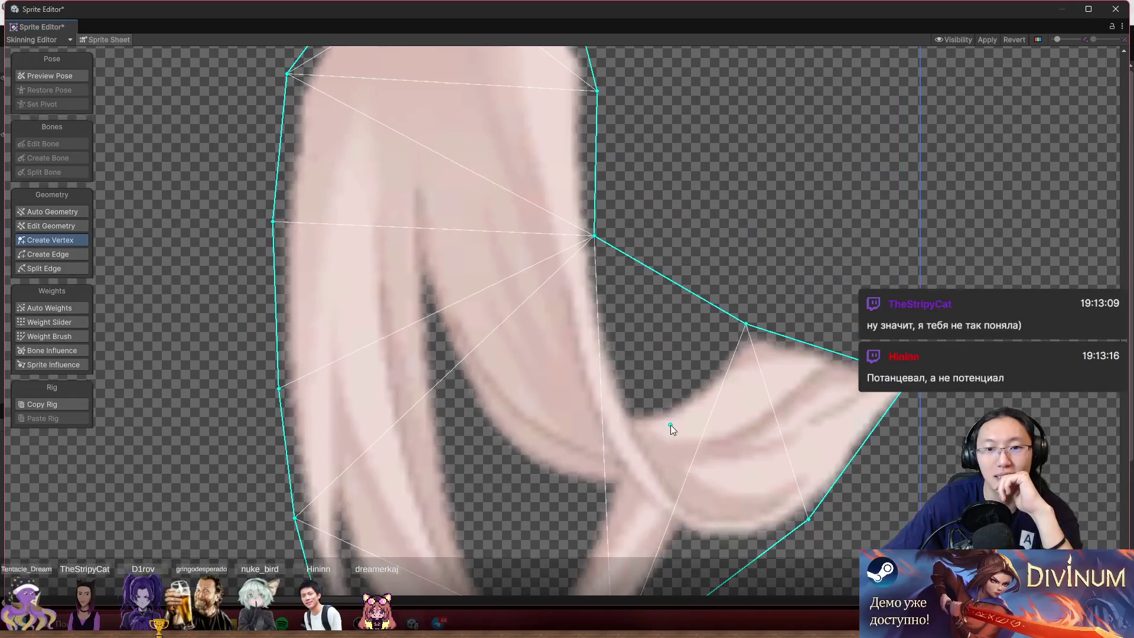
left_click(685, 290)
- Drag the new inner-outline vertex down into the notch between strands and apply the mesh
left_click_drag(686, 291, 647, 389)
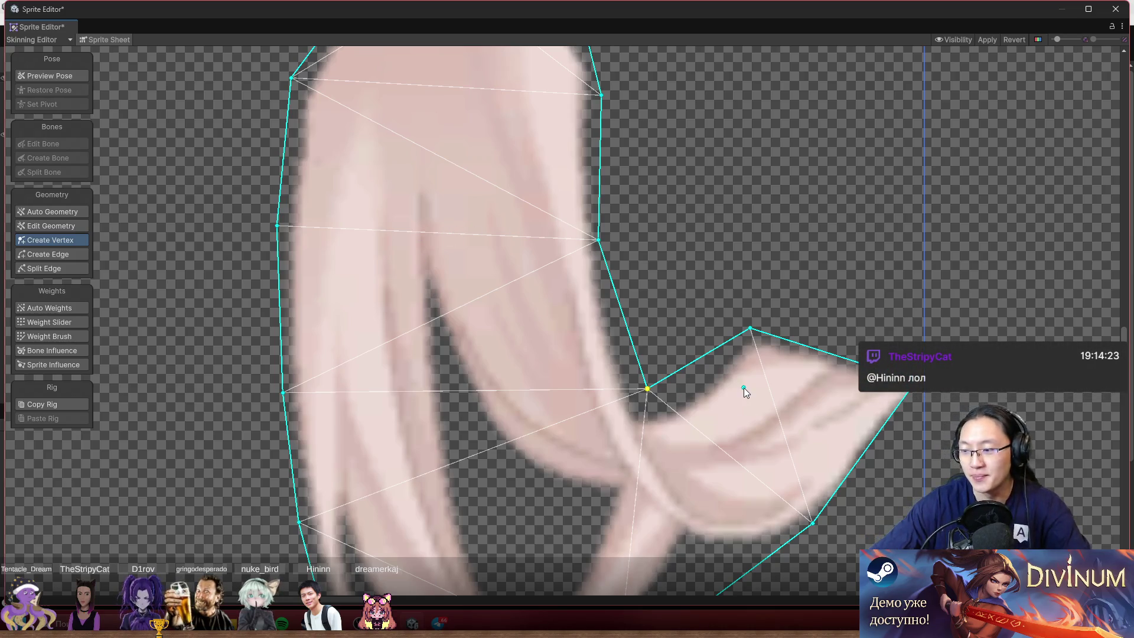
scroll(621, 326, "down", 5)
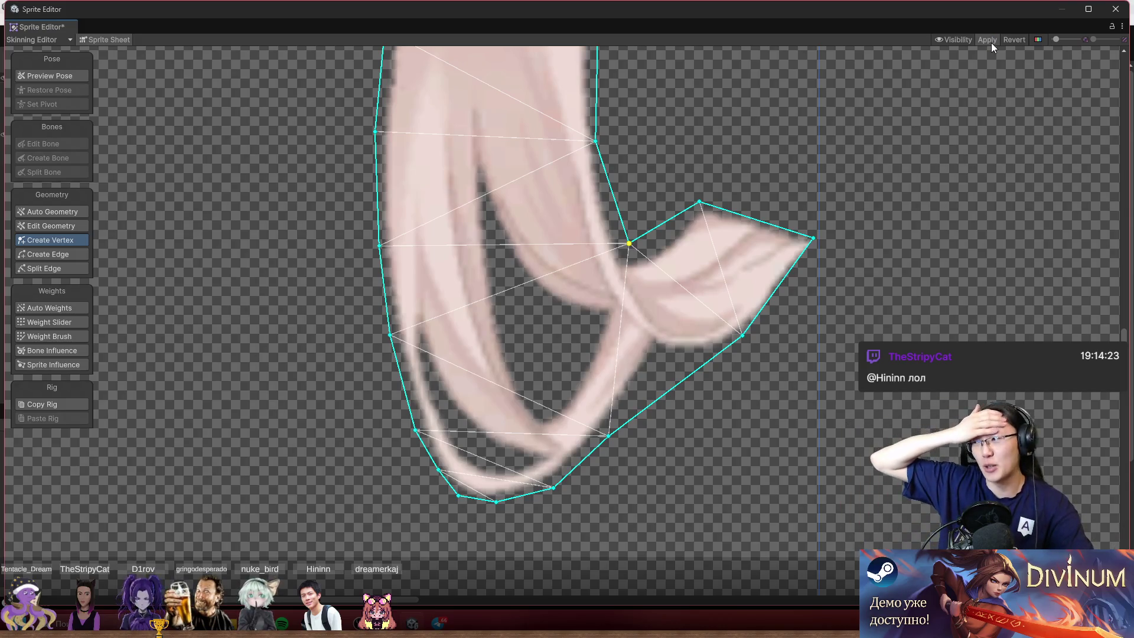
left_click(991, 42)
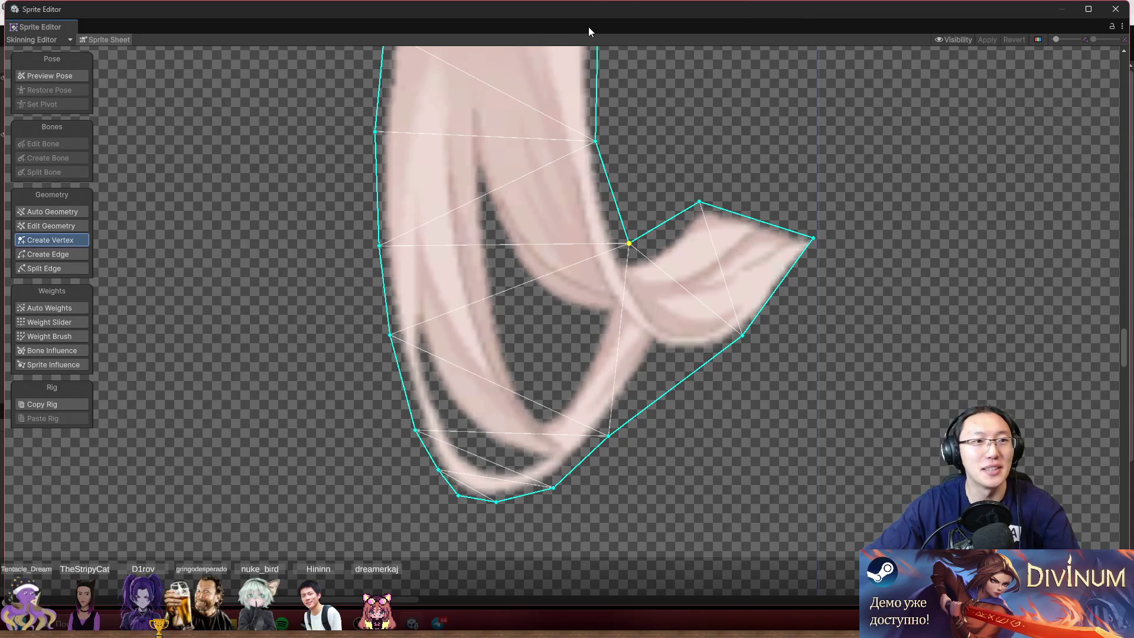
- After Apply finishes, zoom around the sheet and select another hair sprite to inspect its mesh
scroll(529, 248, "down", 4)
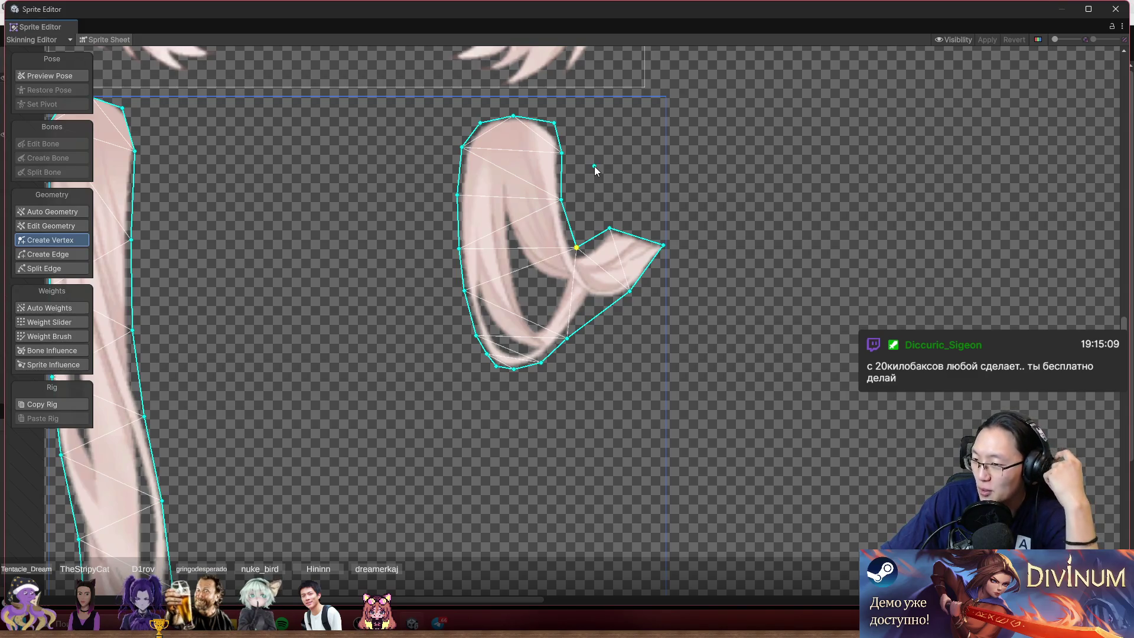
scroll(596, 237, "up", 4)
scroll(509, 231, "up", 2)
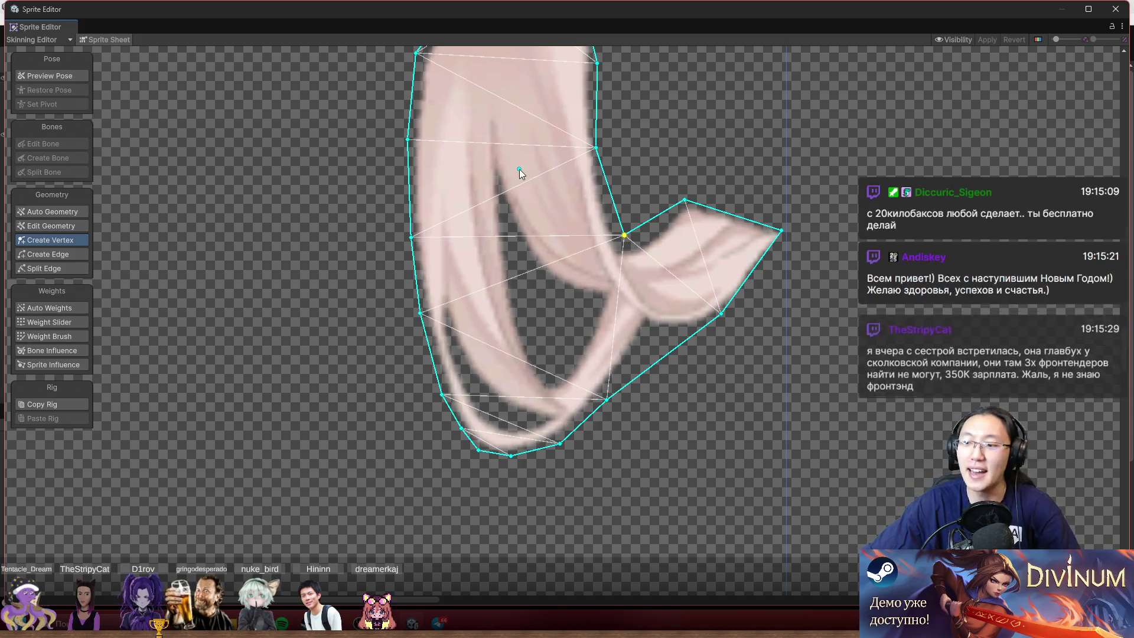
scroll(603, 237, "down", 5)
scroll(669, 302, "up", 1)
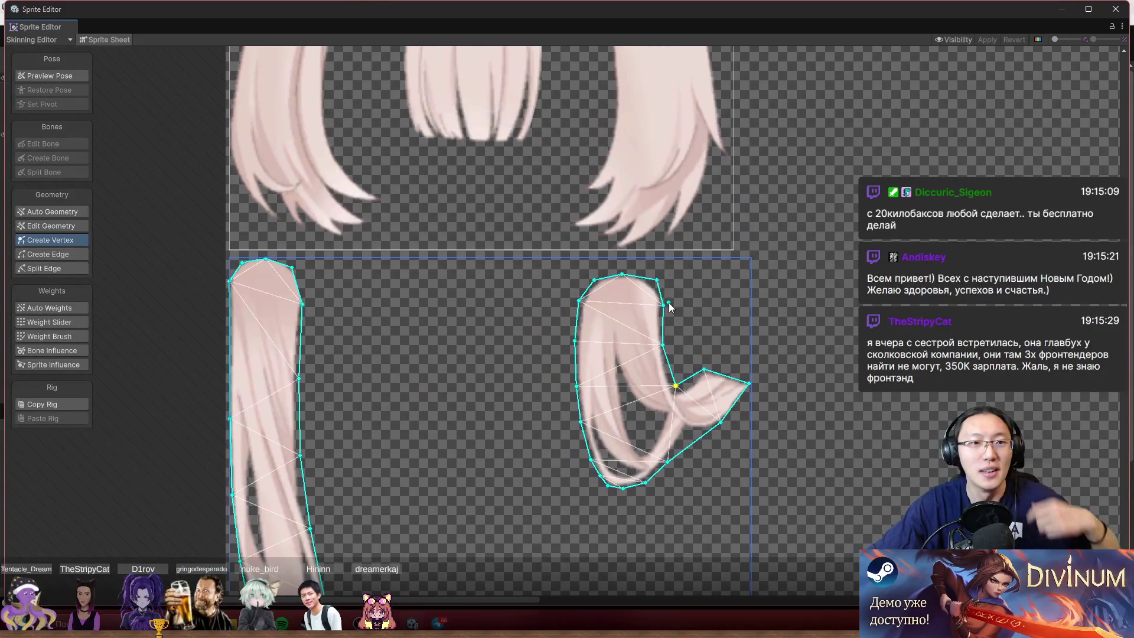
scroll(658, 175, "up", 4)
left_click(715, 368)
scroll(632, 365, "up", 2)
scroll(631, 366, "down", 4)
scroll(671, 317, "up", 3)
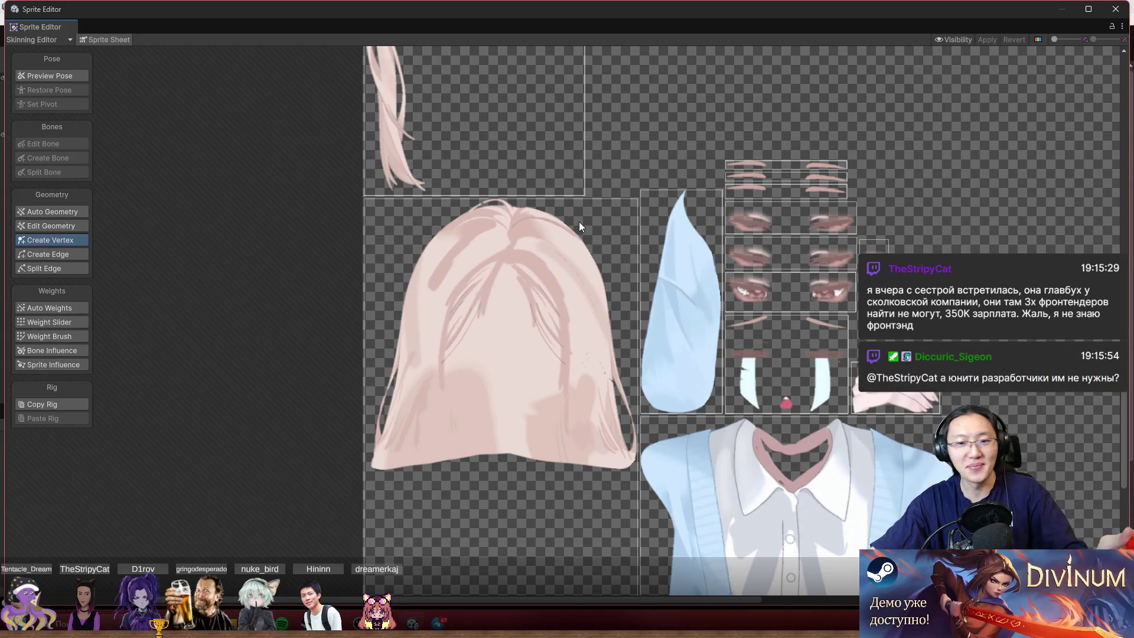
scroll(524, 344, "right", 5)
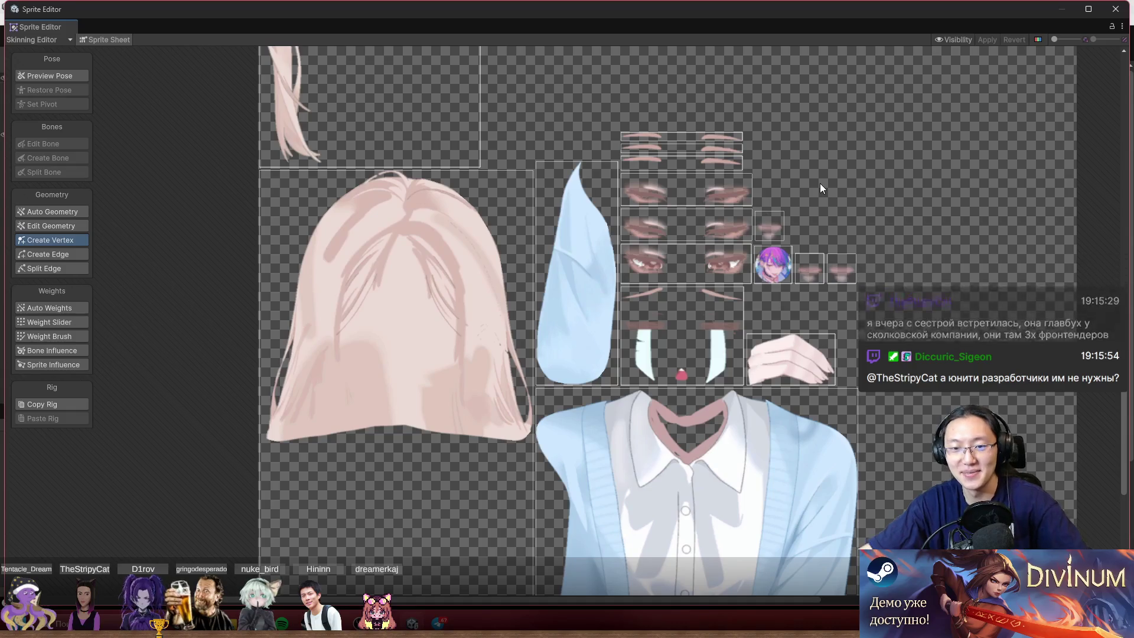
- Select the light-blue sleeve sprite and push its upper outline vertices slightly outward
scroll(820, 184, "up", 4)
left_click(393, 266)
scroll(437, 231, "up", 3)
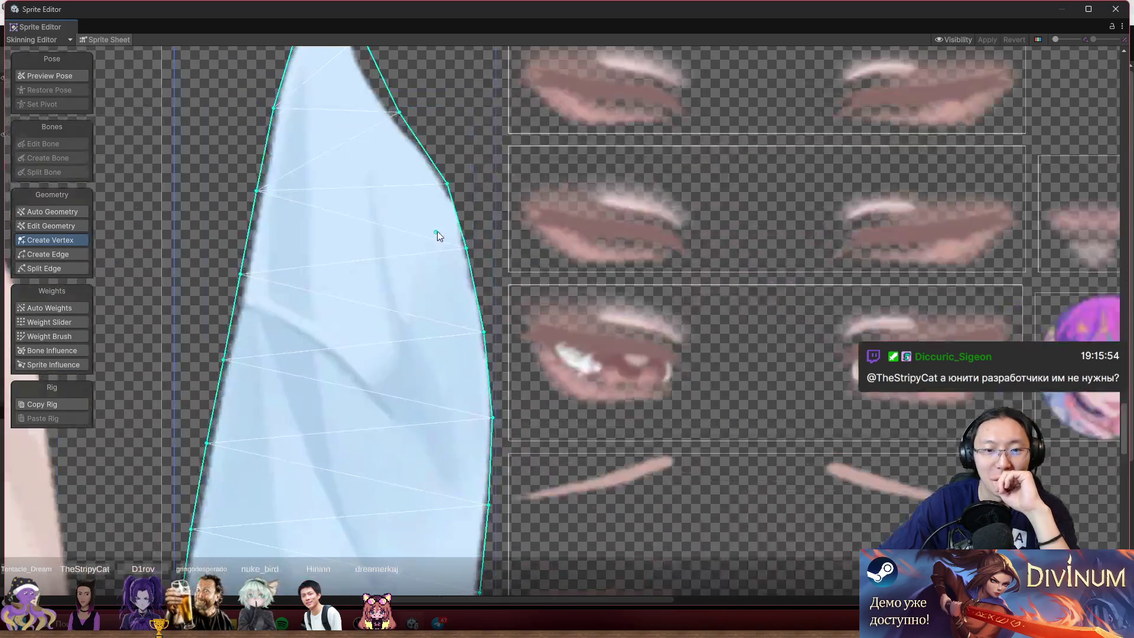
scroll(466, 242, "up", 2)
left_click_drag(465, 251, 479, 248)
left_click_drag(455, 195, 461, 182)
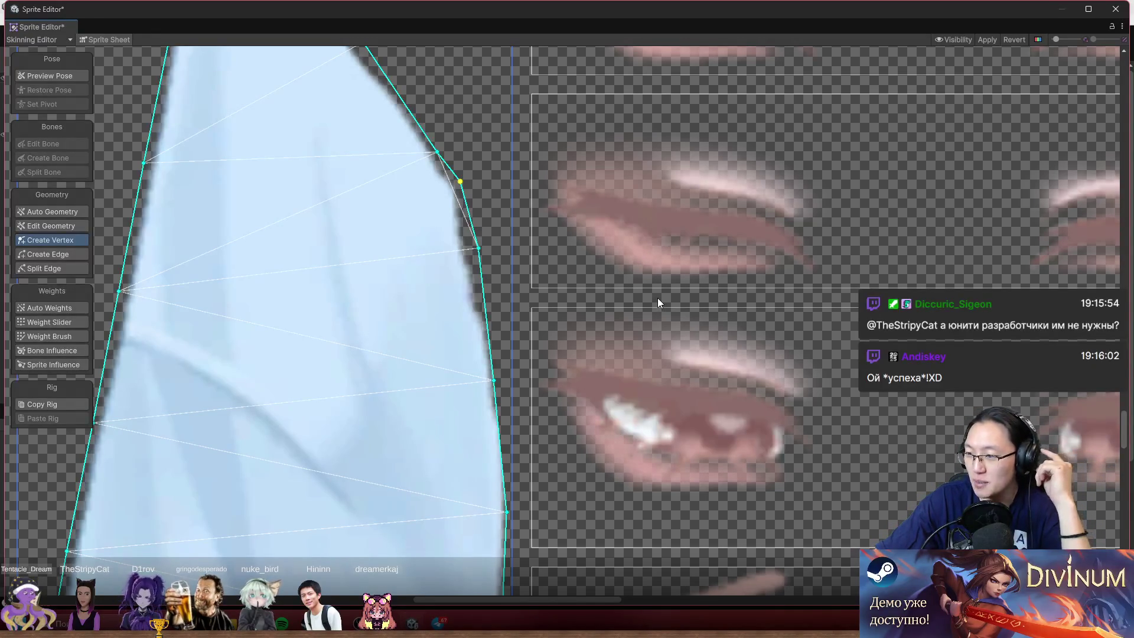
- Nudge the vertices along the sleeve's lower right edge onto the outline
left_click_drag(640, 306, 679, 264)
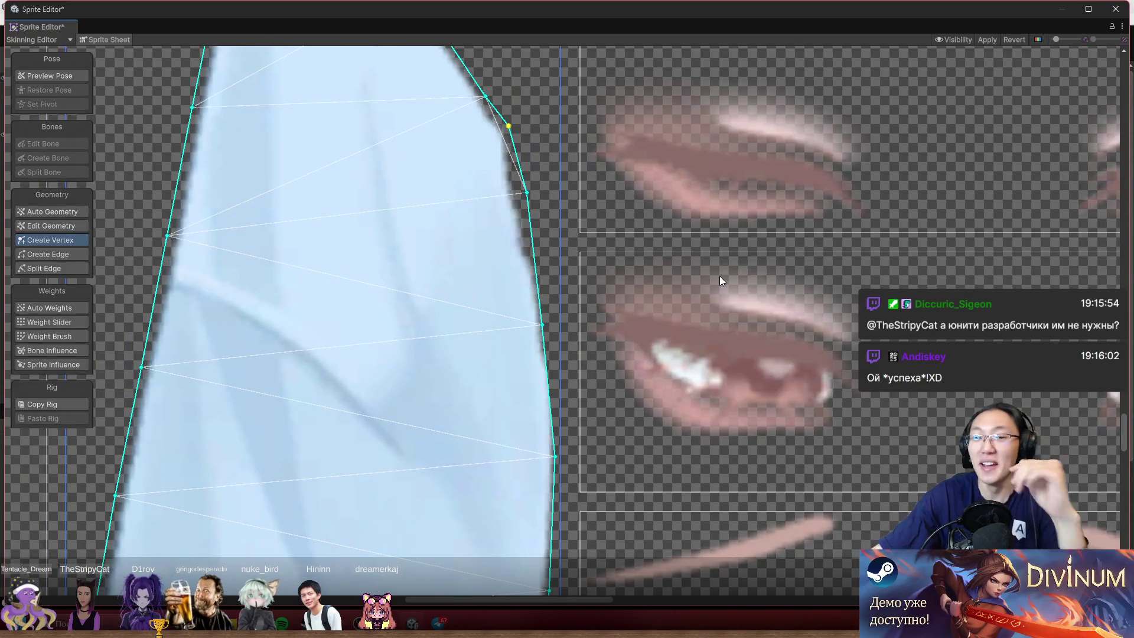
mouse_move(513, 310)
left_mouse_down()
mouse_move(527, 236)
mouse_move(571, 238)
left_mouse_up()
scroll(568, 249, "up", 2)
left_click_drag(564, 378, 608, 236)
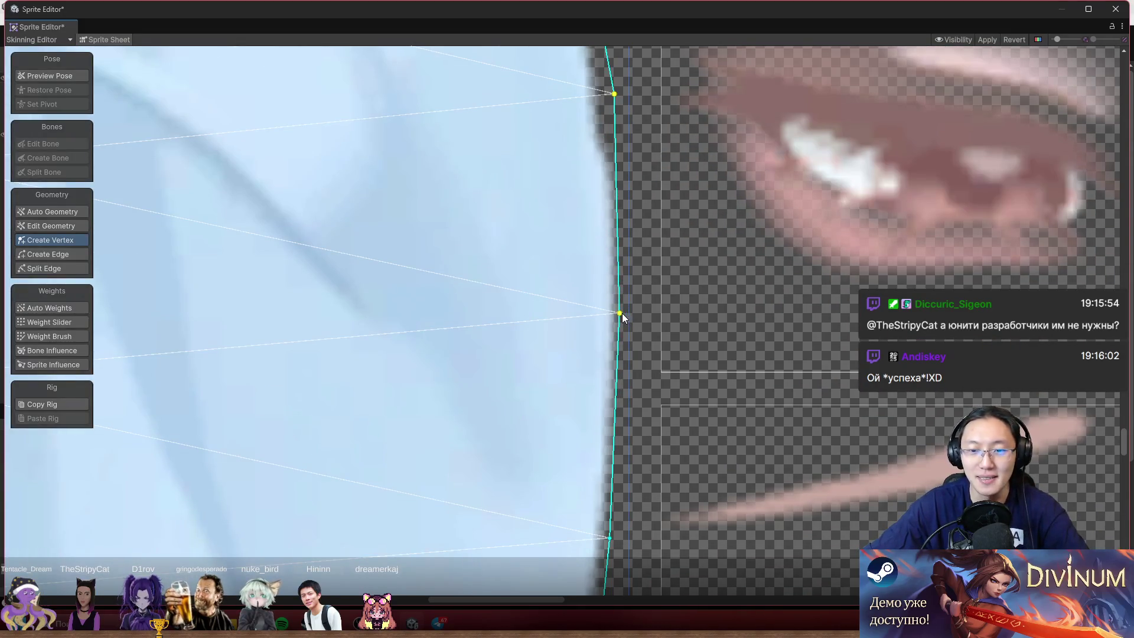
left_click_drag(622, 312, 633, 312)
left_click_drag(615, 384, 756, 168)
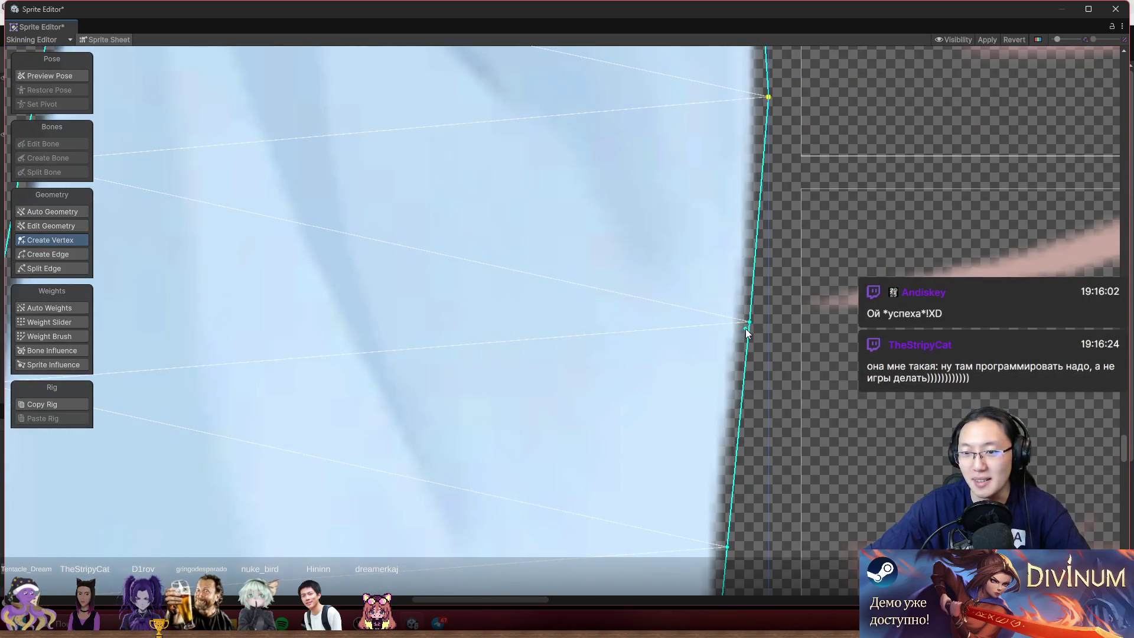
scroll(757, 380, "up", 1)
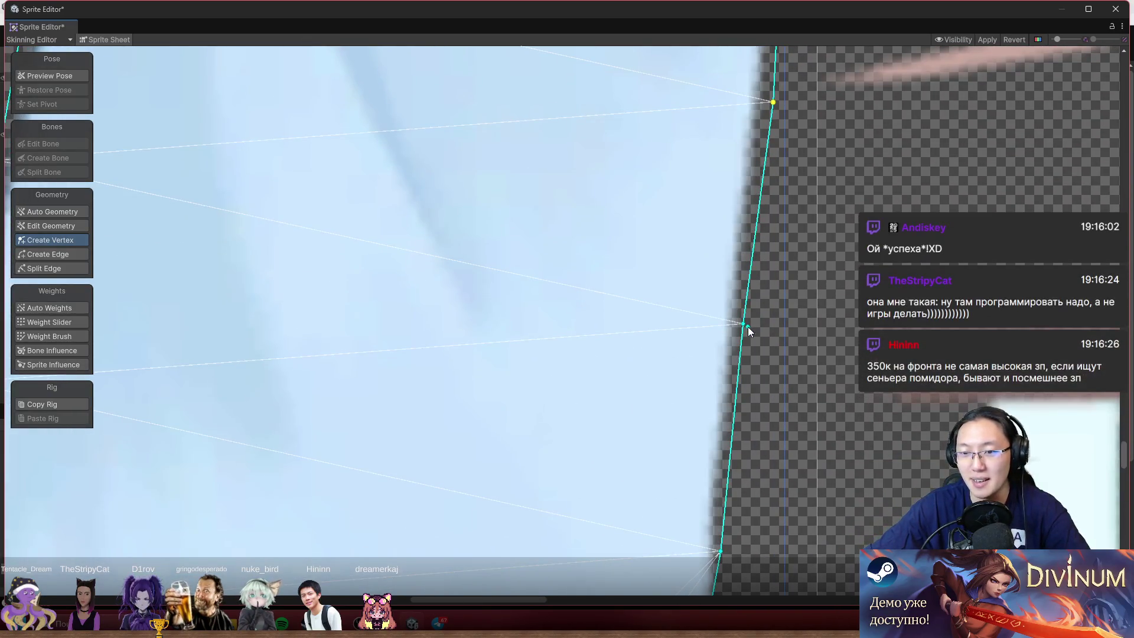
left_click_drag(743, 323, 748, 323)
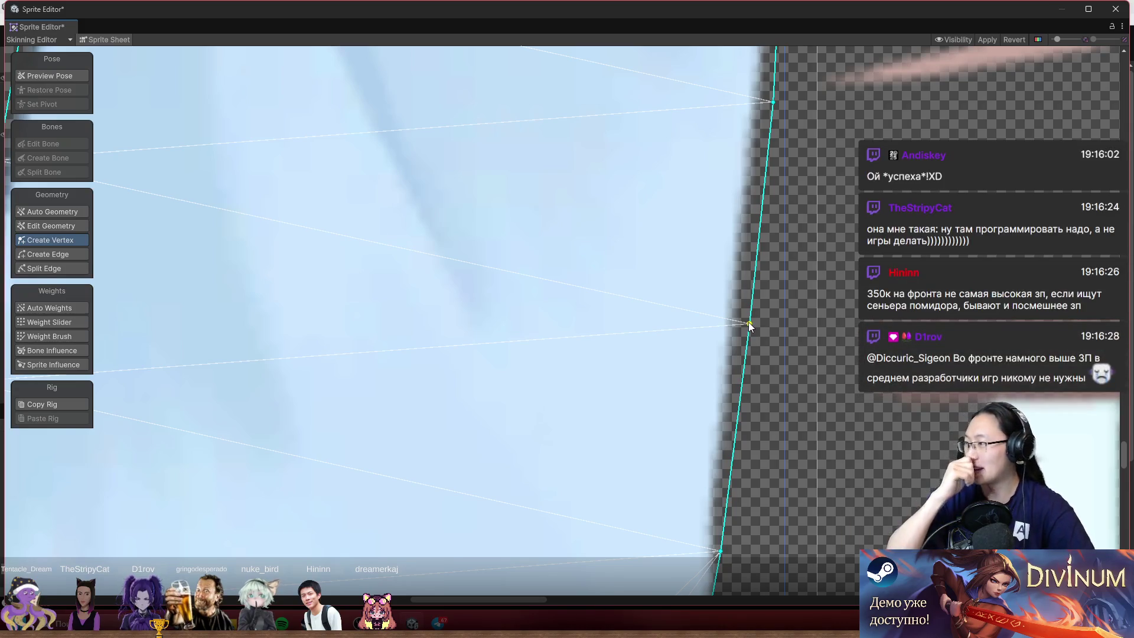
scroll(749, 326, "down", 3)
scroll(803, 384, "up", 3)
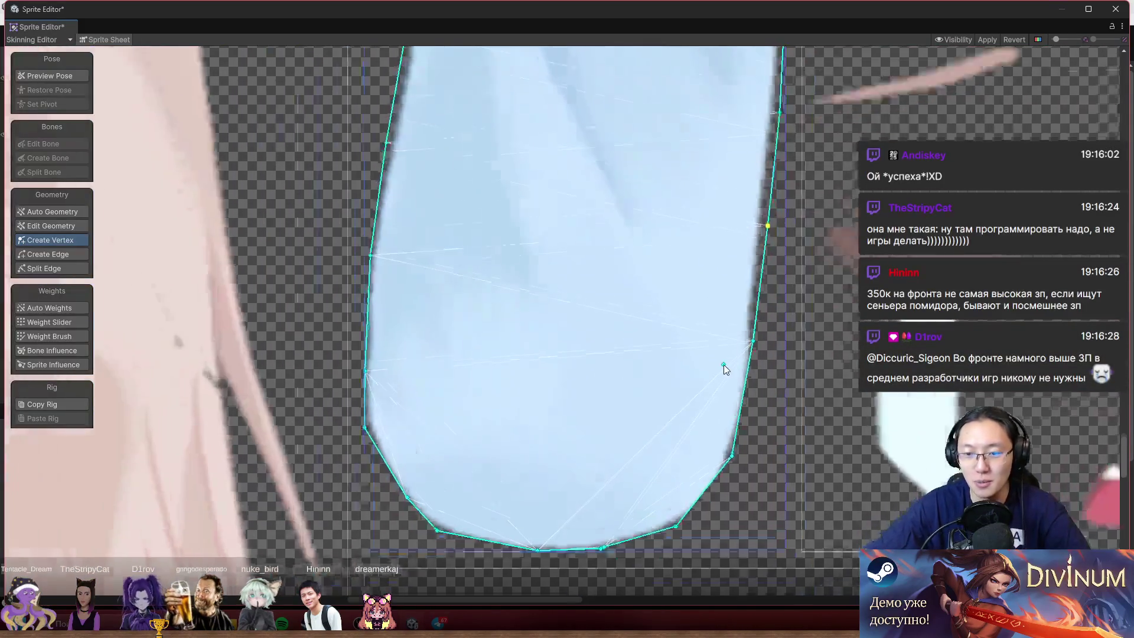
left_click_drag(773, 327, 791, 342)
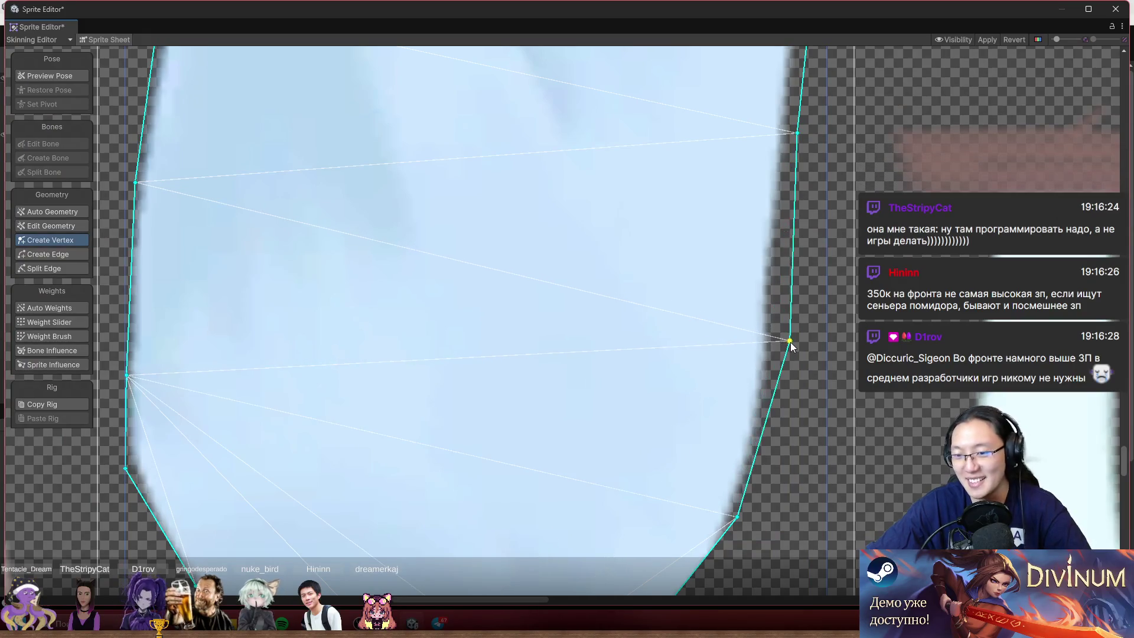
- Add a vertex on the pointed tip's left edge and pull it out to the sleeve edge
scroll(650, 391, "left", 10)
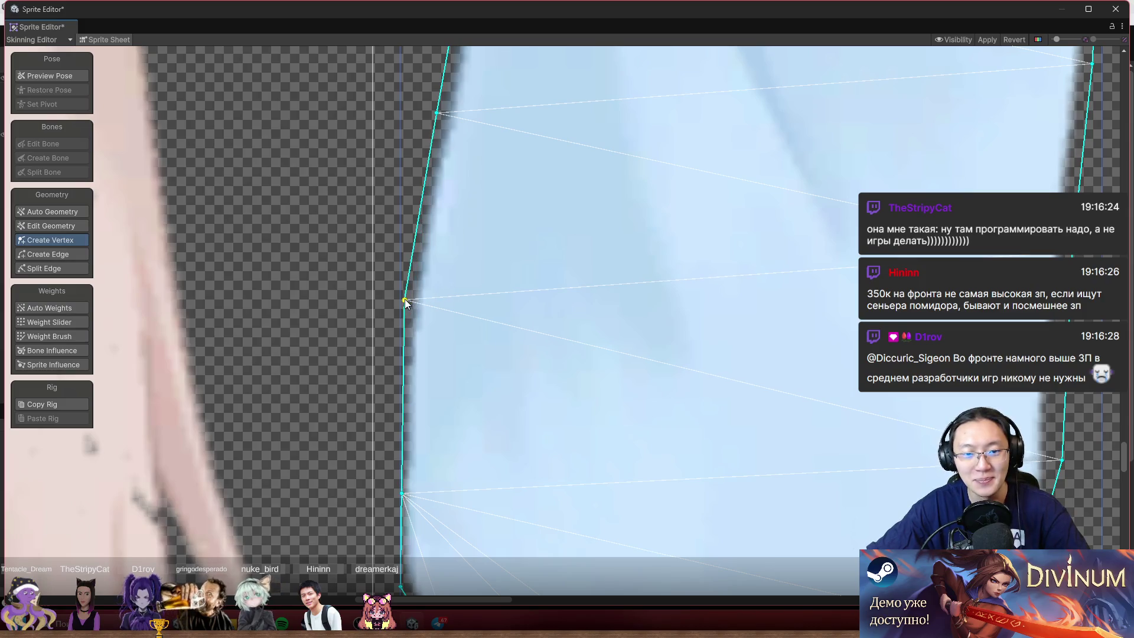
scroll(485, 503, "up", 5)
scroll(544, 316, "down", 6)
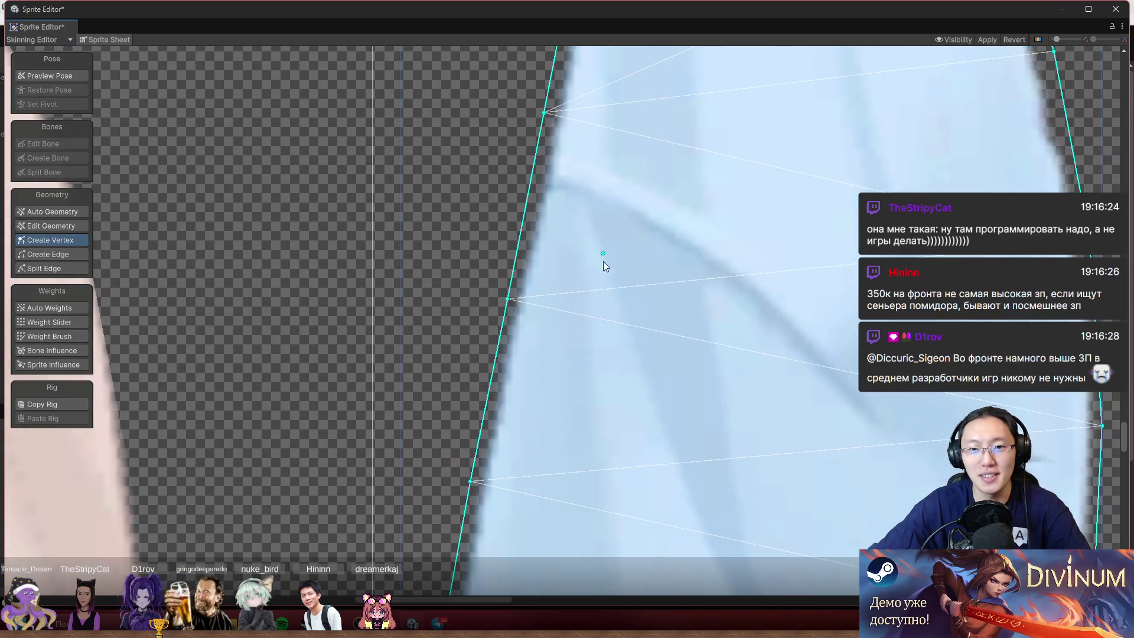
scroll(694, 279, "up", 3)
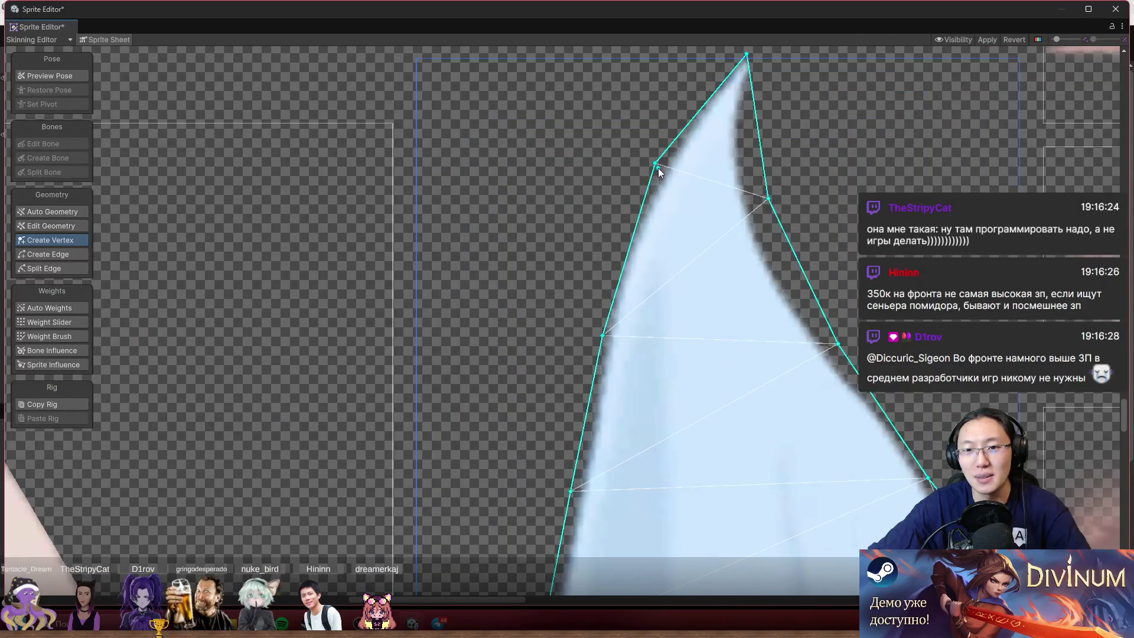
left_click(651, 164)
left_click(635, 216)
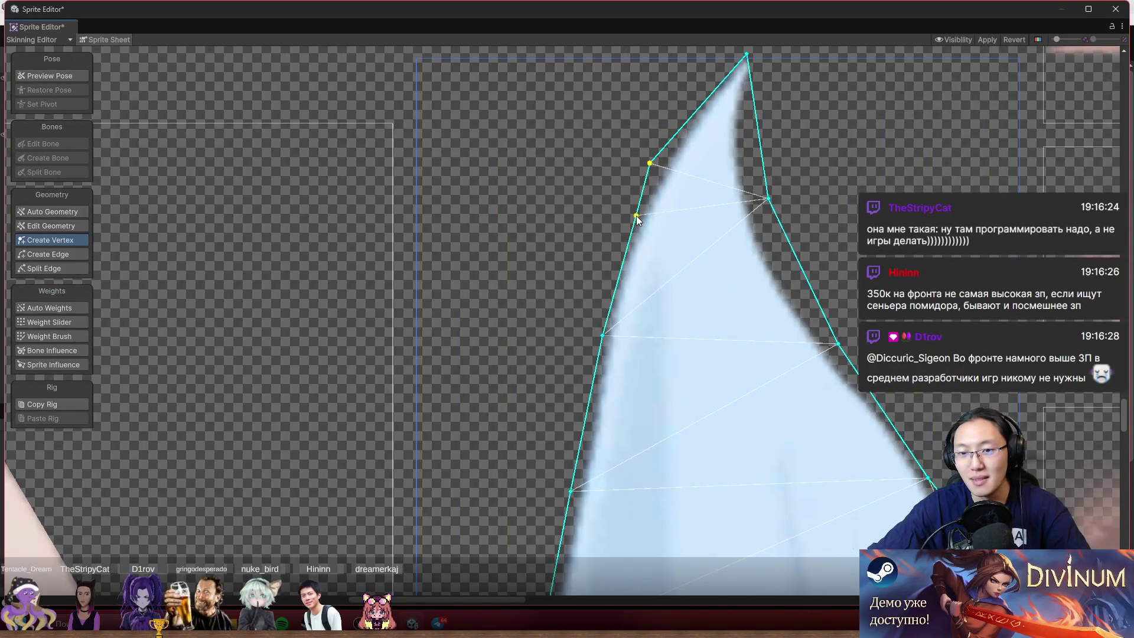
mouse_move(635, 217)
left_mouse_down()
mouse_move(596, 252)
mouse_move(616, 249)
left_mouse_up()
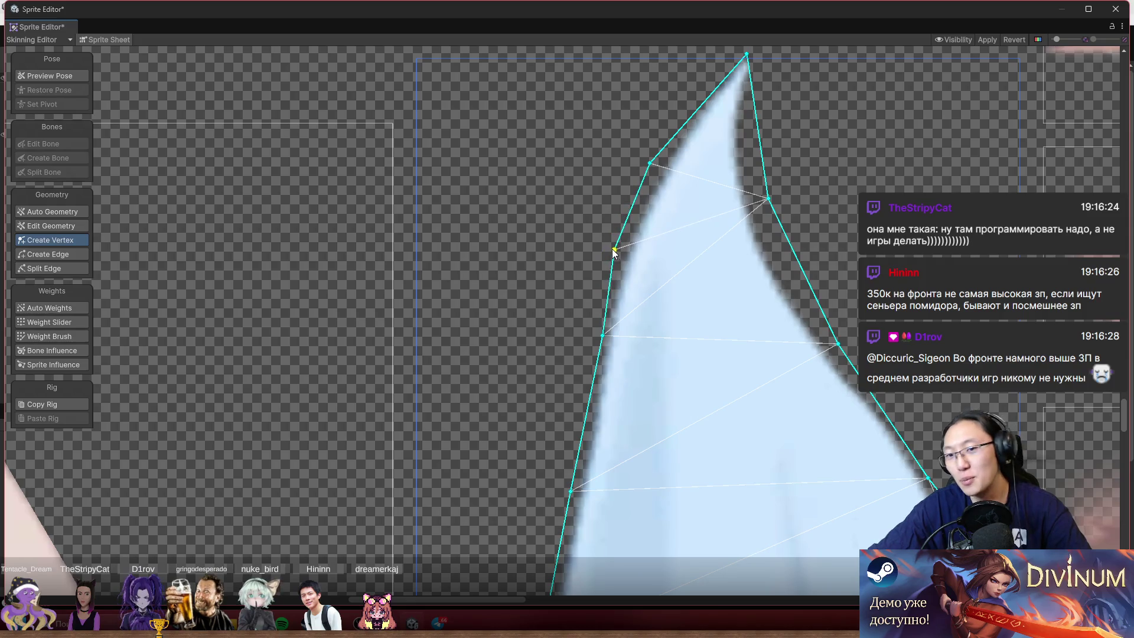
scroll(673, 335, "down", 3)
scroll(679, 208, "down", 3)
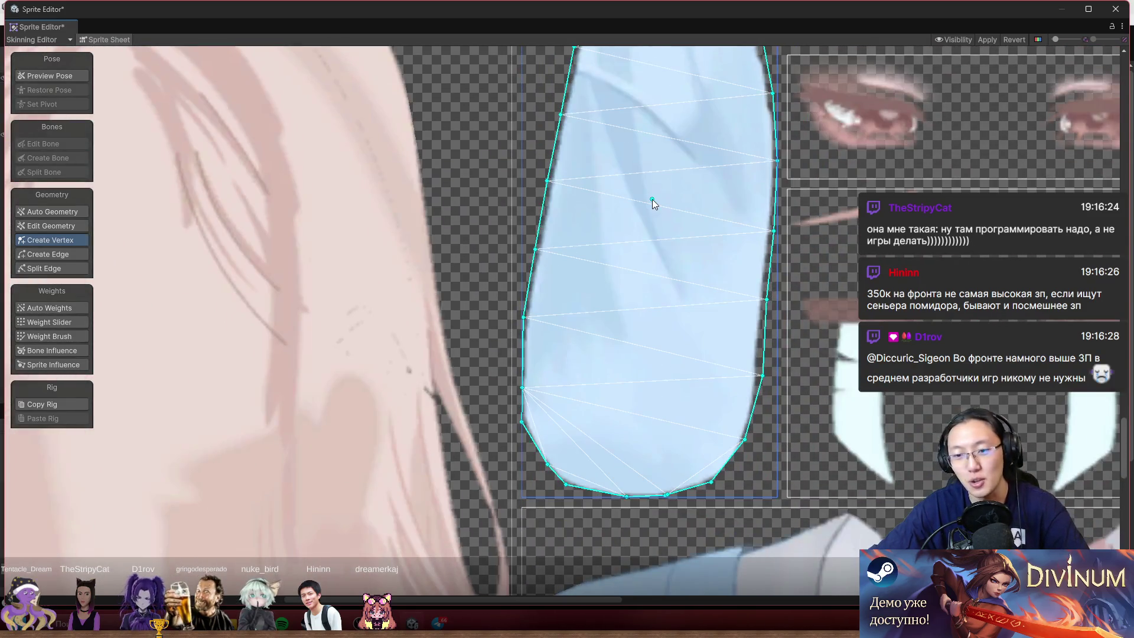
scroll(737, 428, "up", 5)
scroll(768, 476, "down", 3)
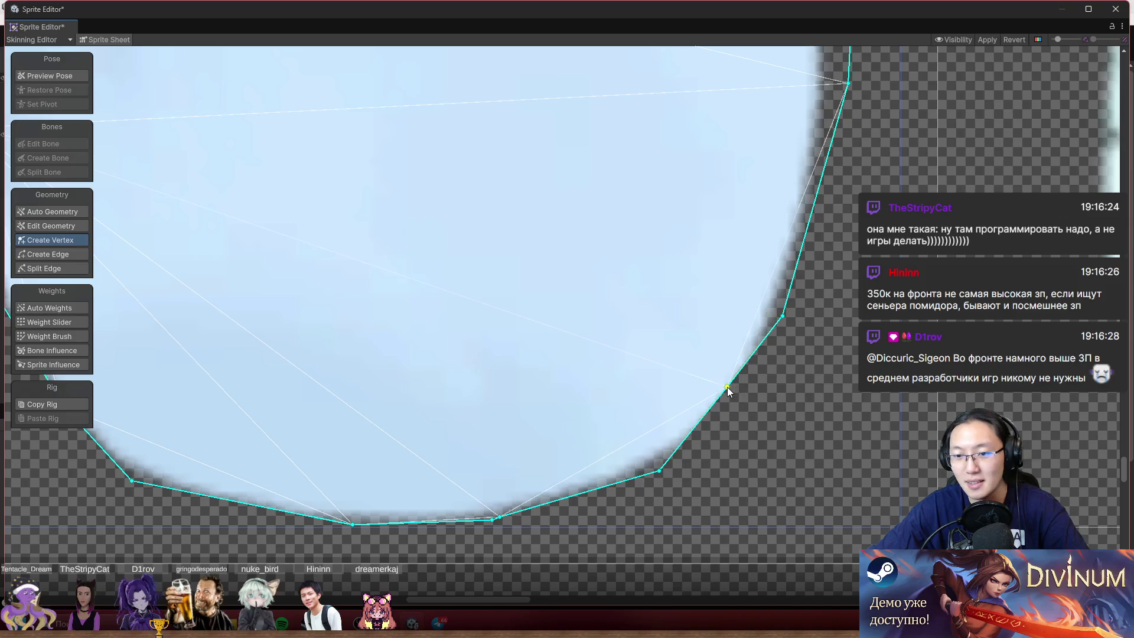
- Fit the vertices to the rounded bottom curve and lower-left edge, and add an interior vertex
left_click_drag(727, 386, 745, 418)
scroll(745, 417, "down", 2)
scroll(720, 395, "up", 2)
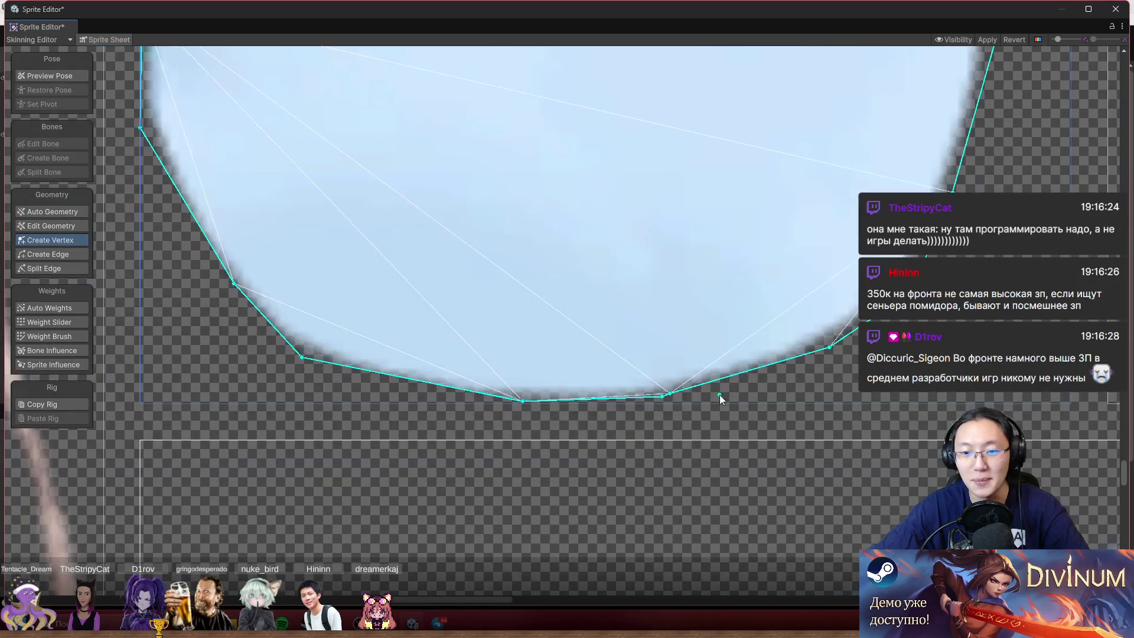
mouse_move(670, 397)
left_mouse_down()
mouse_move(696, 405)
mouse_move(594, 407)
left_mouse_up()
left_click_drag(524, 404, 442, 407)
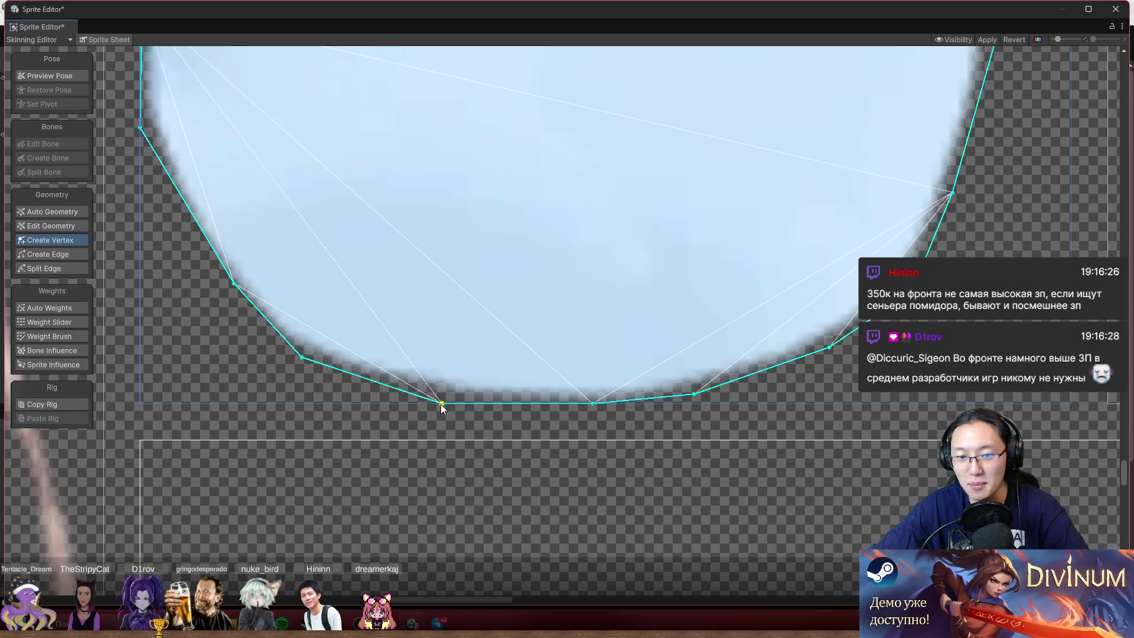
left_click_drag(305, 364, 290, 360)
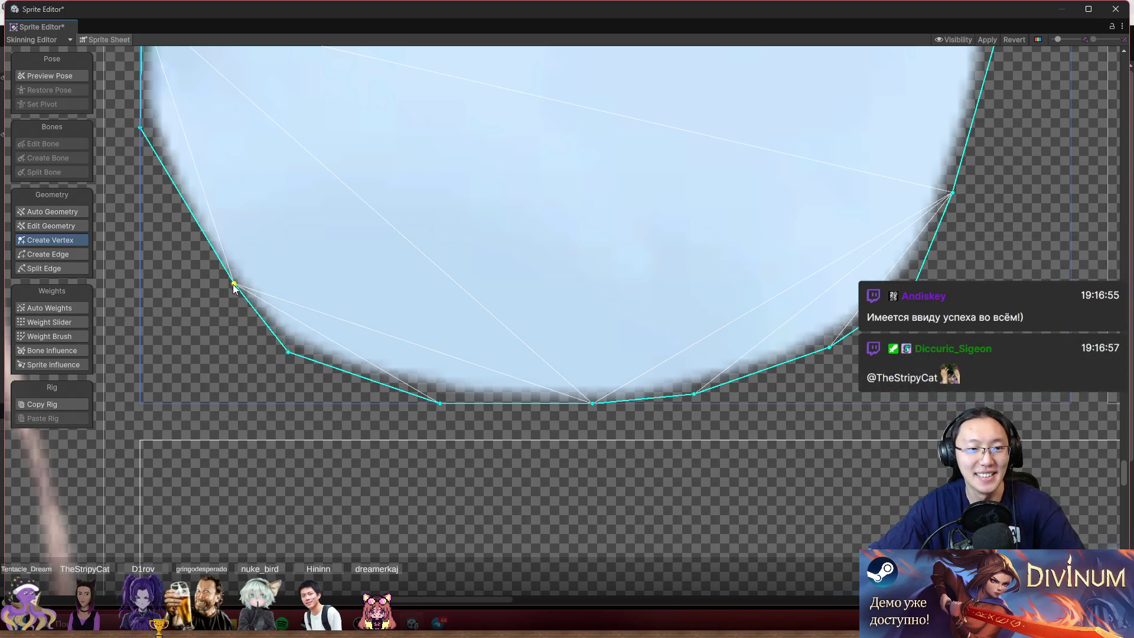
left_click_drag(234, 284, 222, 295)
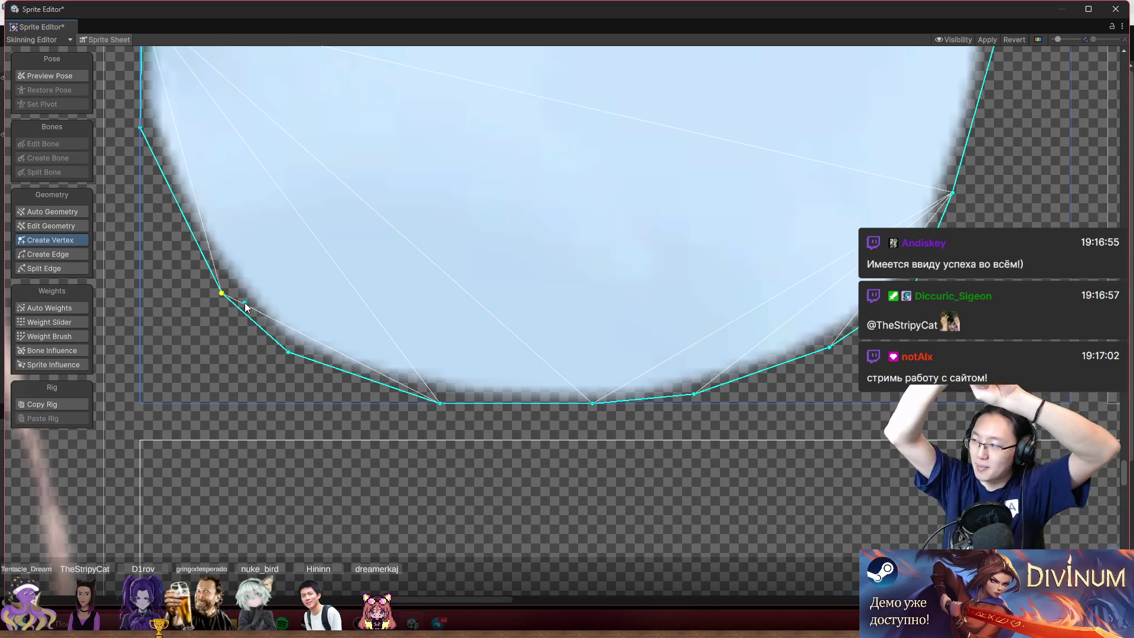
left_click(226, 122)
- Undo a trial move of the left vertex, then add a right-edge vertex and drag it up the edge
scroll(567, 379, "down", 3)
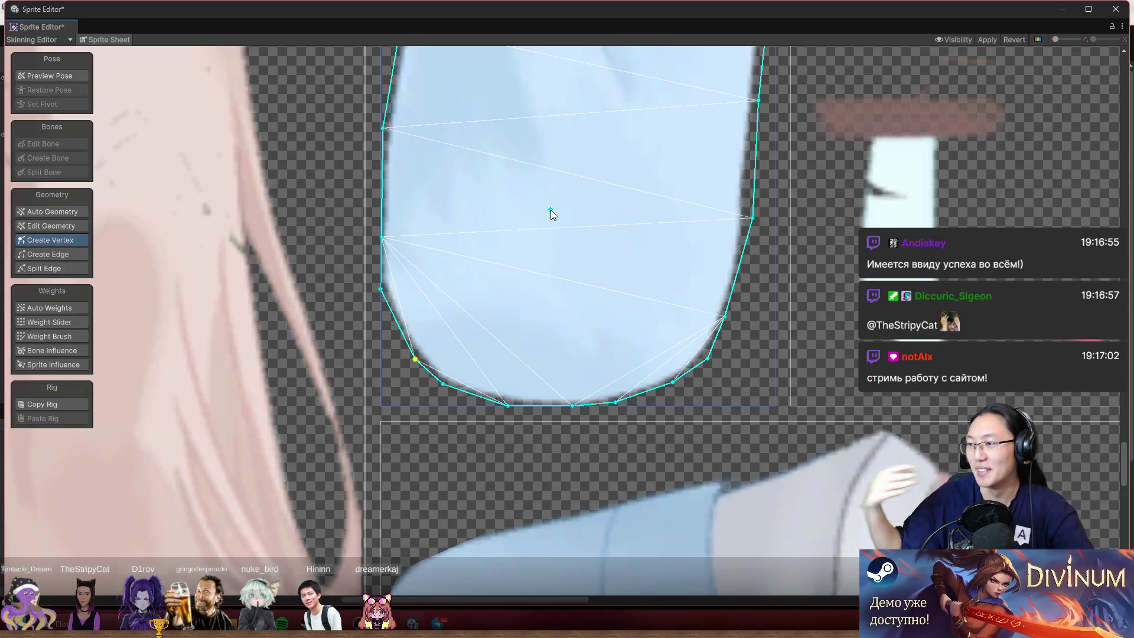
scroll(651, 226, "up", 3)
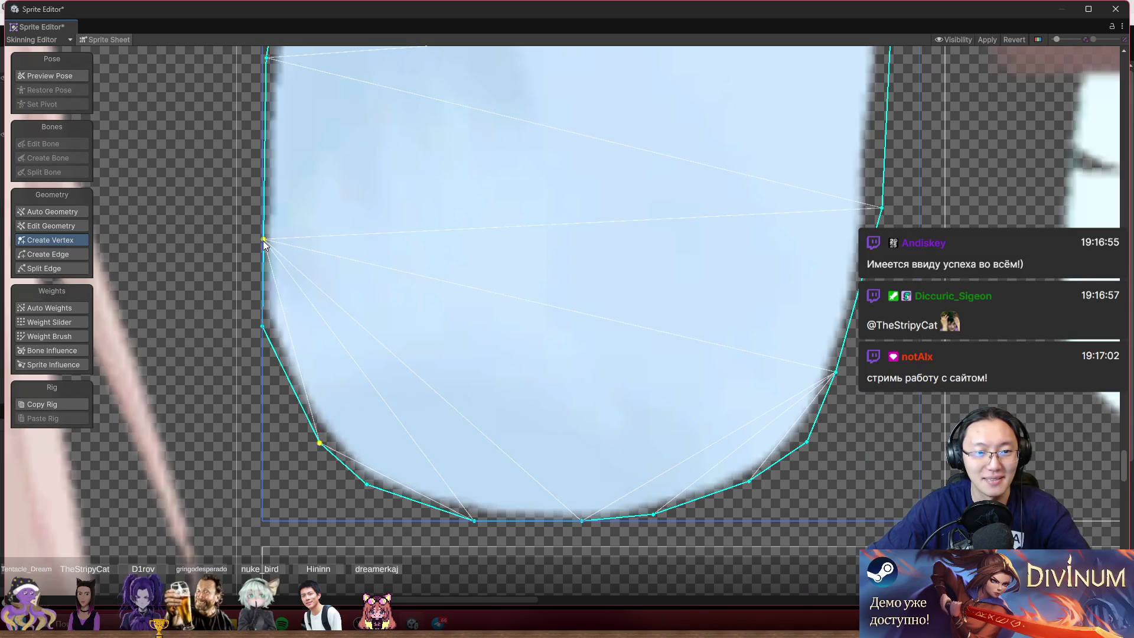
left_click_drag(263, 240, 297, 221)
key("ctrl+z")
scroll(577, 251, "down", 2)
scroll(577, 251, "down", 1)
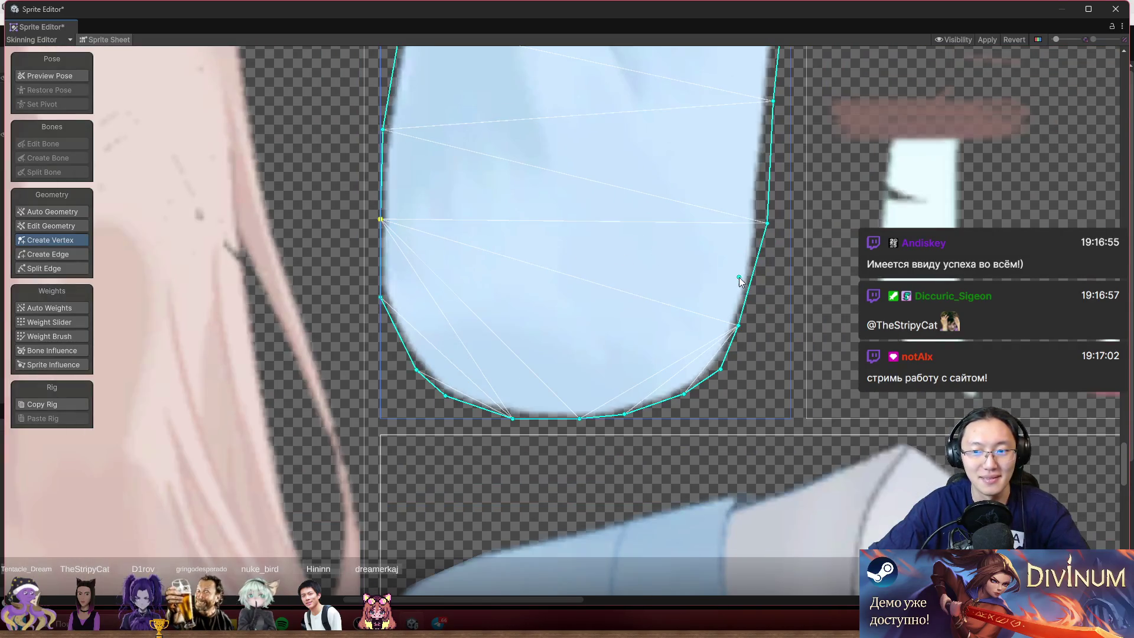
scroll(755, 277, "up", 2)
left_click(758, 276)
left_click_drag(772, 199, 767, 150)
scroll(781, 433, "up", 4)
scroll(791, 360, "down", 3)
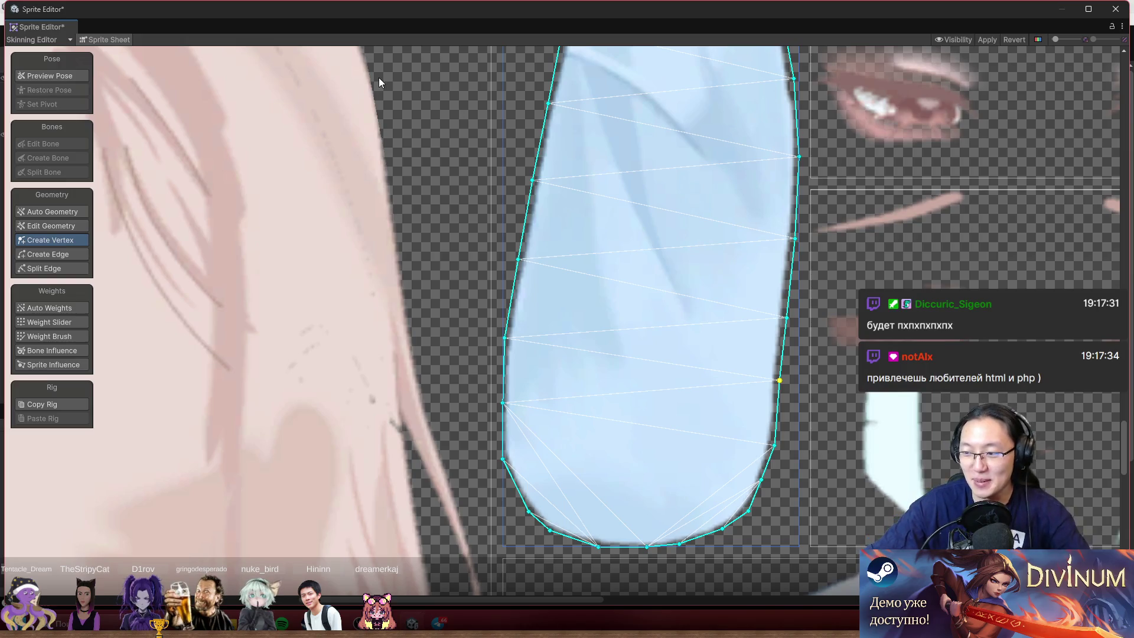
scroll(492, 377, "down", 5)
- Slide the upper-right outline vertex down to the inward bend below the sleeve tip
scroll(675, 214, "up", 10)
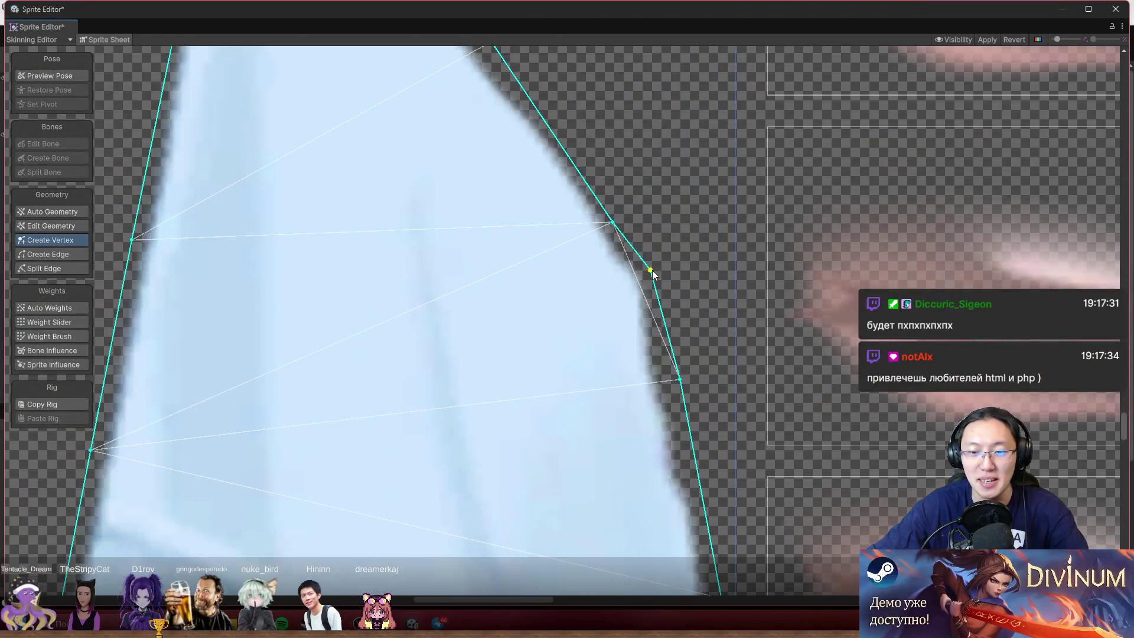
left_click_drag(652, 270, 657, 296)
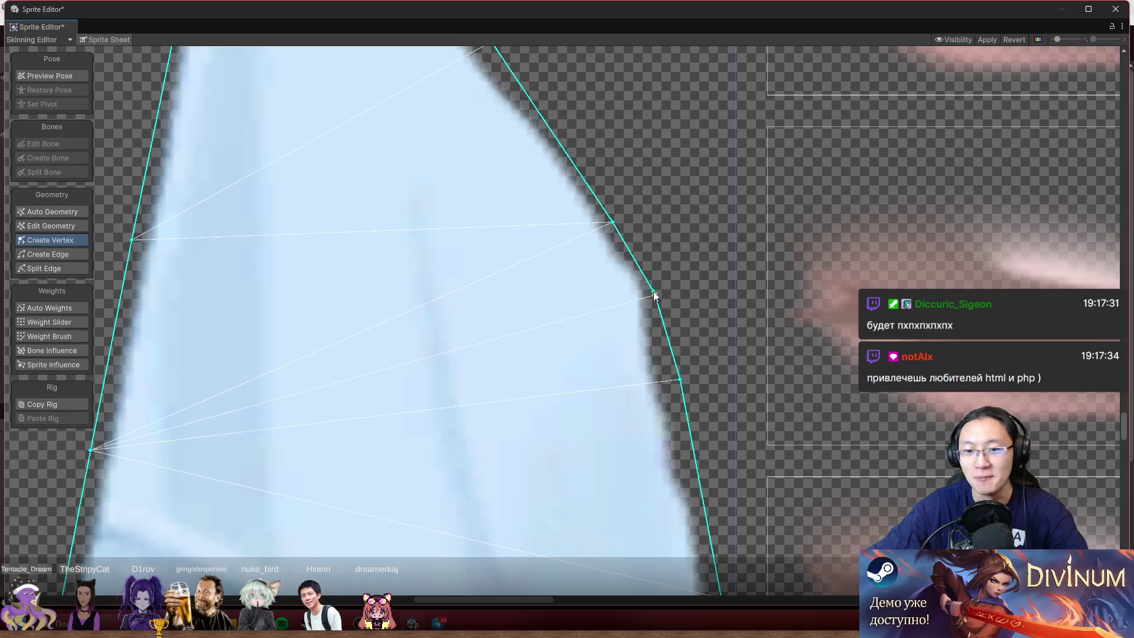
mouse_move(613, 223)
left_mouse_down()
mouse_move(678, 332)
mouse_move(651, 271)
mouse_move(656, 281)
left_mouse_up()
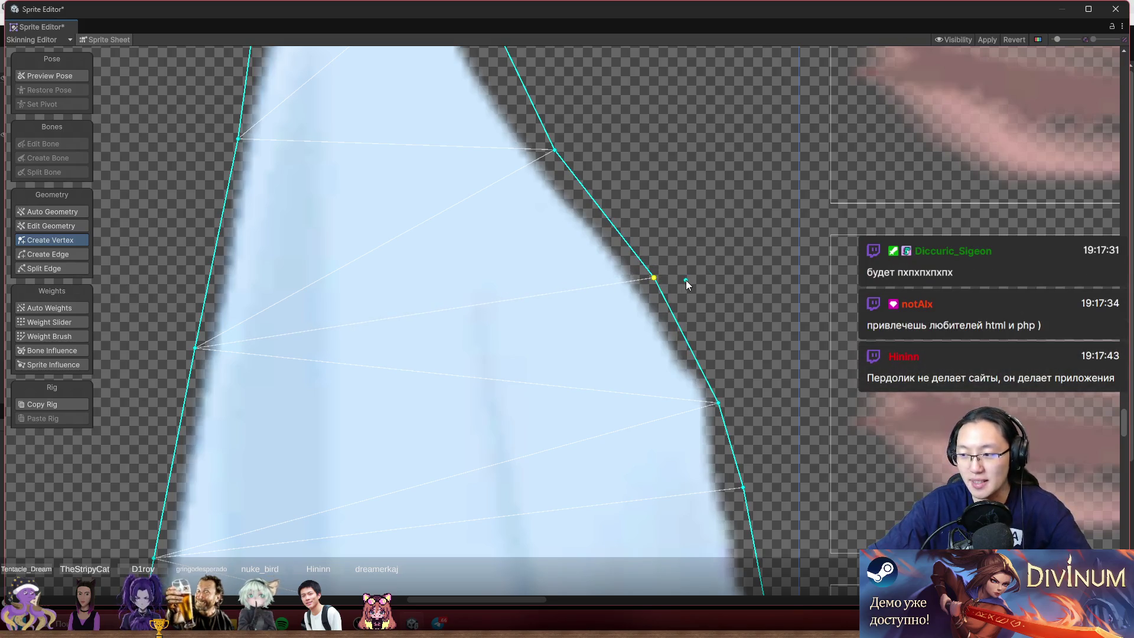
scroll(627, 253, "down", 5)
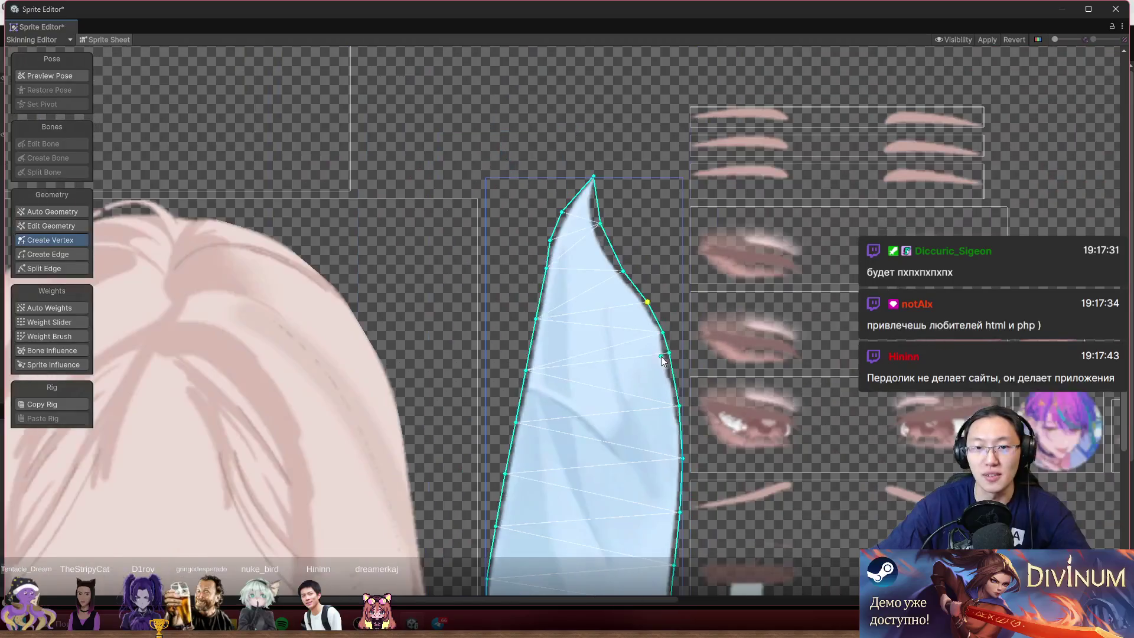
scroll(604, 408, "up", 2)
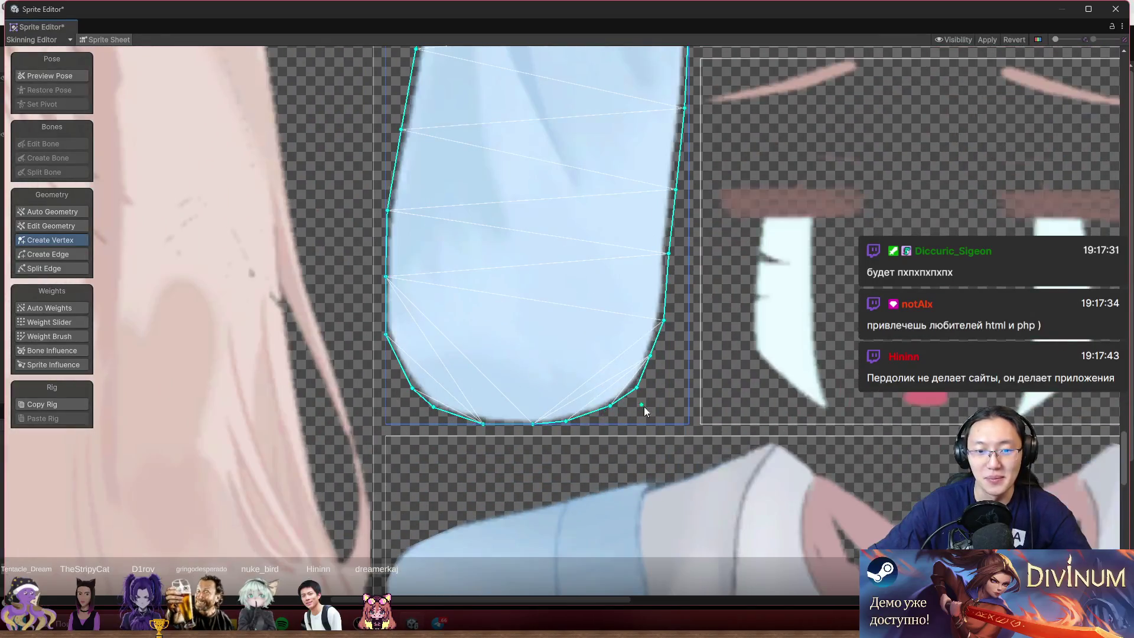
scroll(669, 410, "down", 4)
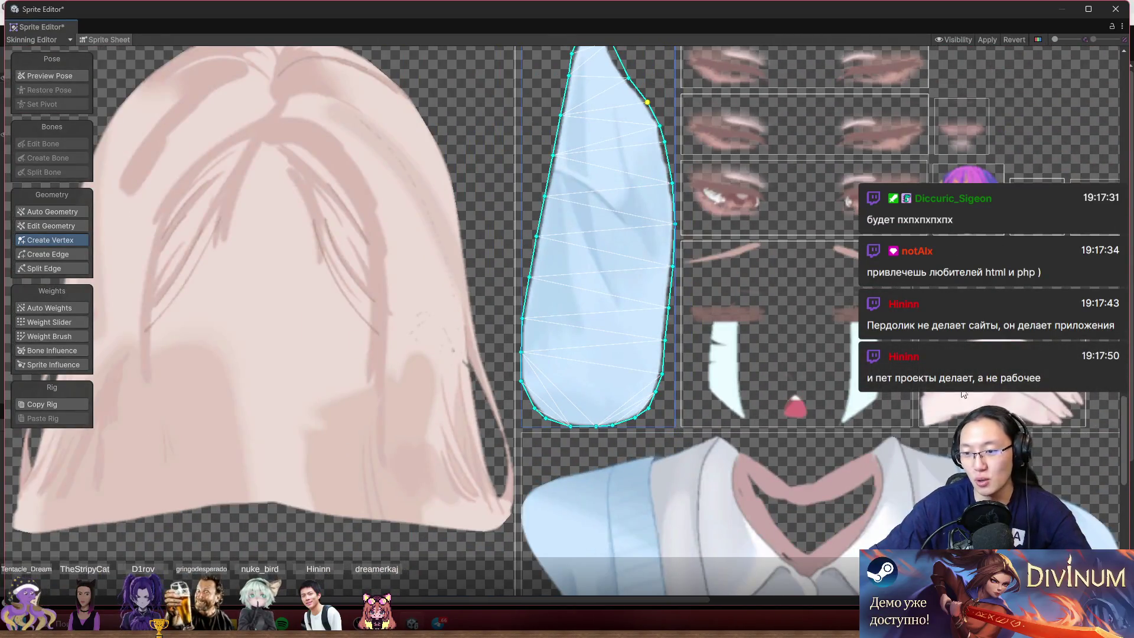
scroll(982, 426, "up", 5)
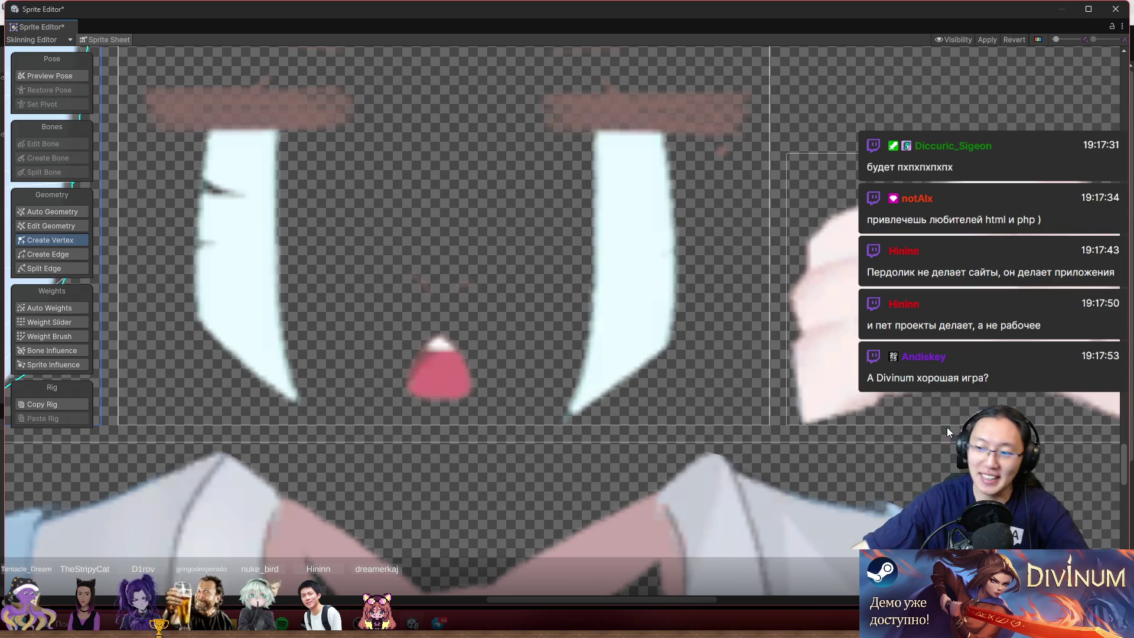
- Apply the sleeve mesh edits from the toolbar and zoom out over the whole sprite sheet
left_click(985, 40)
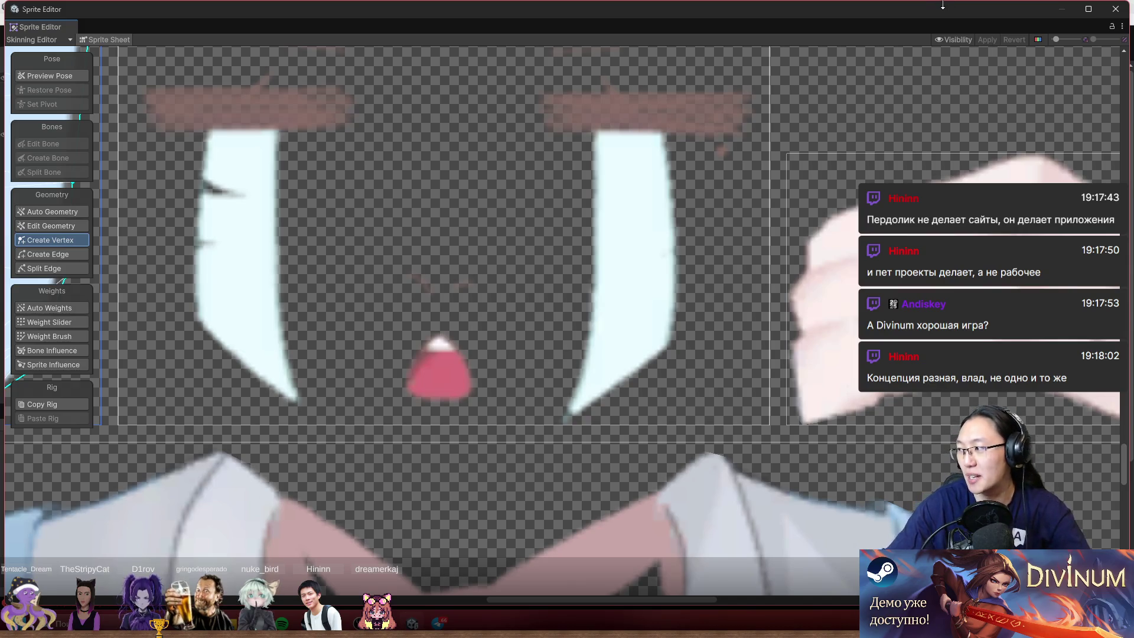
scroll(593, 319, "down", 10)
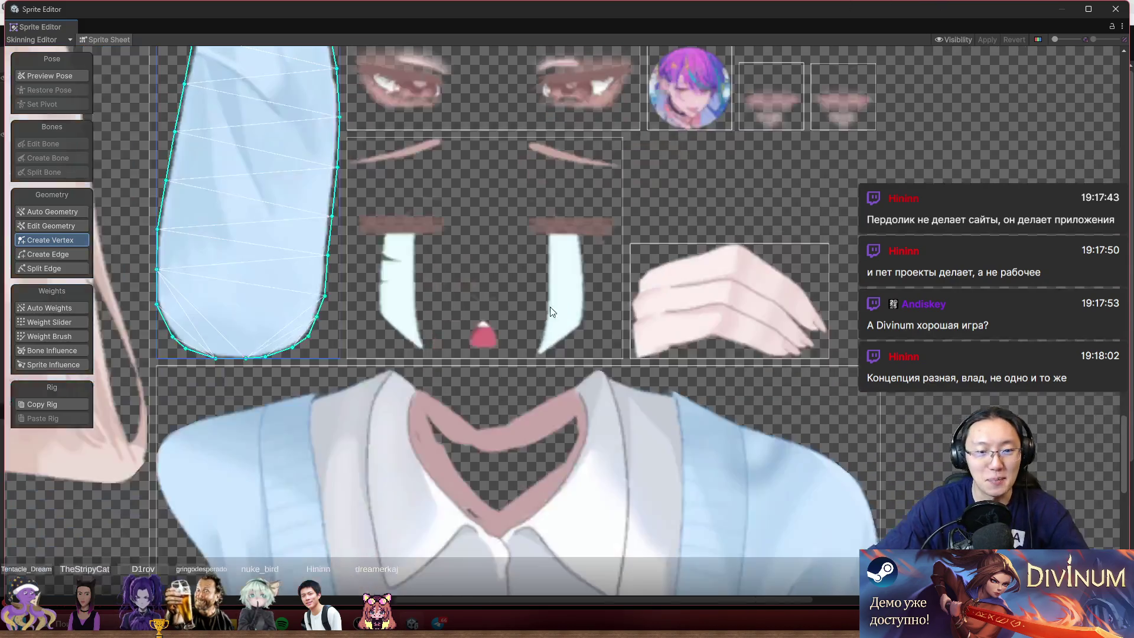
scroll(547, 238, "up", 4)
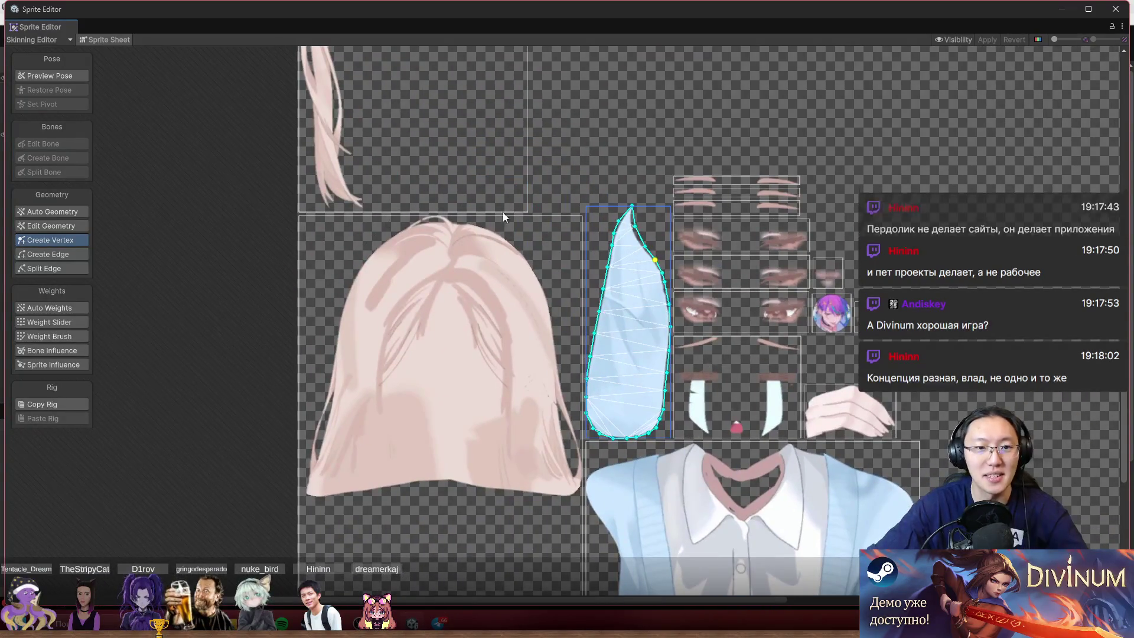
scroll(399, 242, "up", 3)
scroll(458, 224, "up", 4)
- Select the pink hair strand and pull its outline vertices out around the side tuft
left_click(488, 198)
left_click_drag(513, 229, 593, 241)
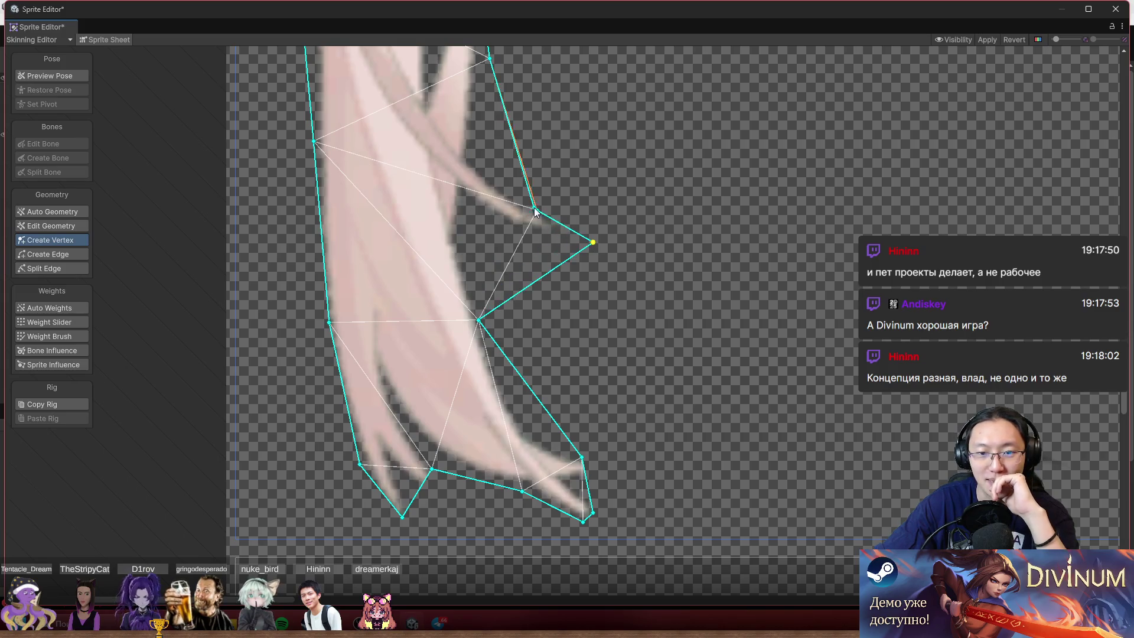
left_click_drag(537, 212, 492, 160)
left_click(571, 260)
mouse_move(571, 260)
left_mouse_down()
mouse_move(563, 241)
mouse_move(577, 218)
mouse_move(567, 219)
left_mouse_up()
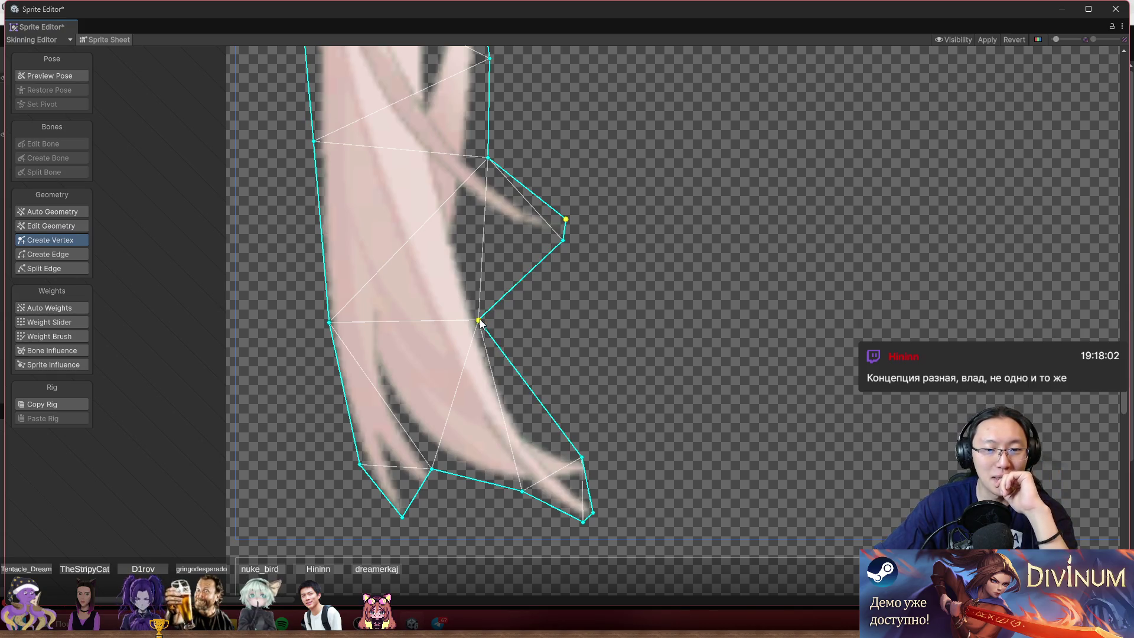
left_click_drag(480, 323, 490, 320)
- Add vertices on the lower-right edge and pull them up into the notch beneath the tuft
key("Escape")
left_click(523, 270)
left_click_drag(522, 280, 479, 237)
left_click(532, 240)
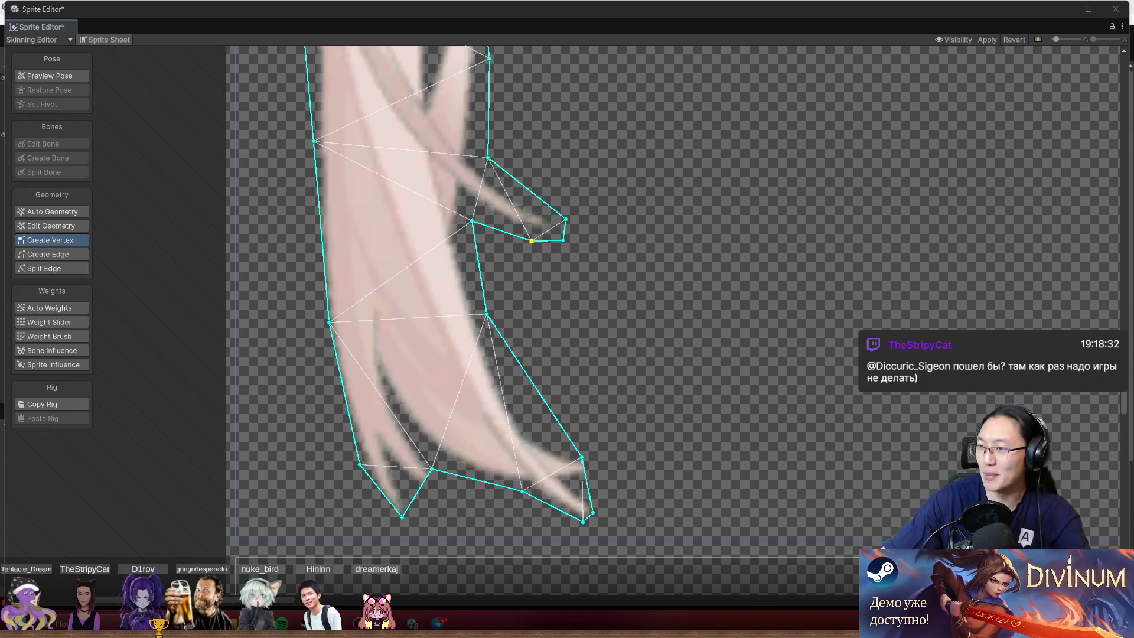
scroll(617, 484, "up", 3)
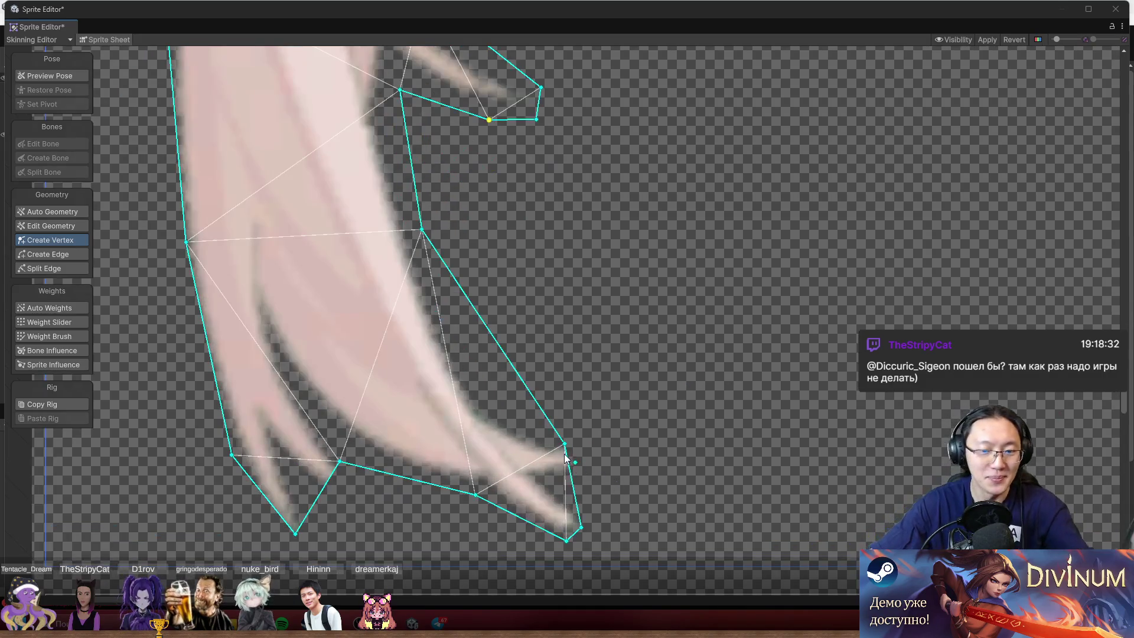